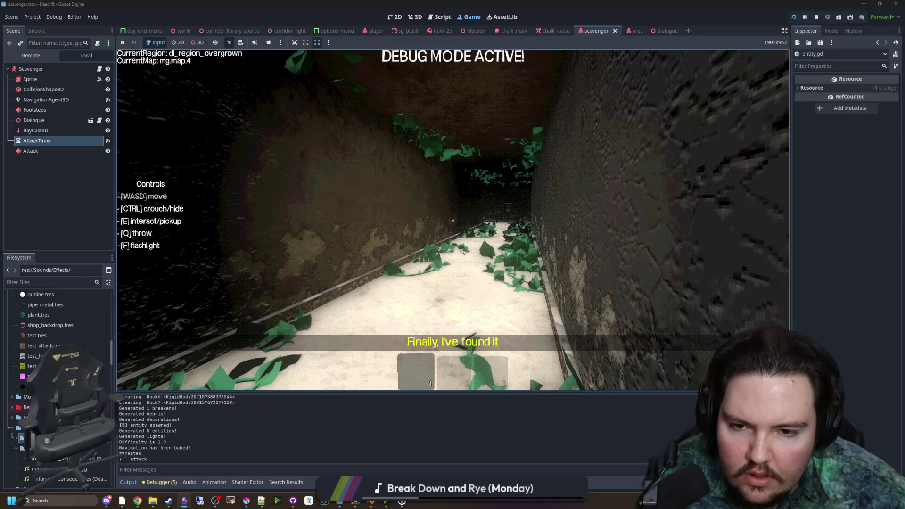
- Pause and stop the overgrown-corridor playtest, returning to scavenger.gd at line 97
{"action": "key", "text": "ctrl"}
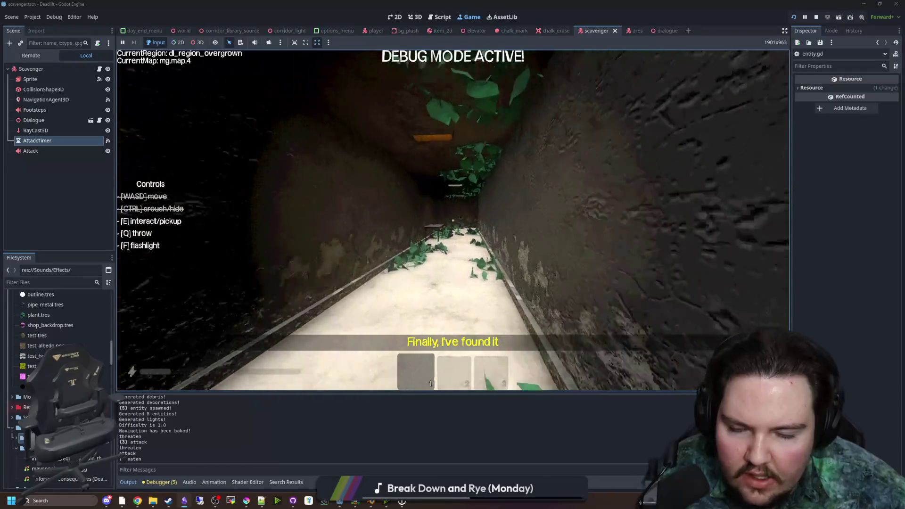
{"action": "key", "text": "Escape"}
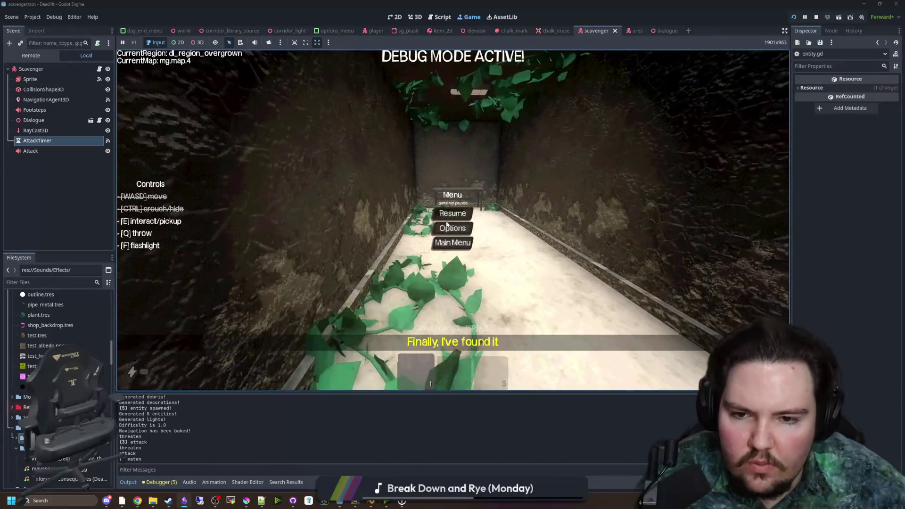
{"action": "key", "text": "F8"}
{"action": "left_click", "coordinate": [347, 139]}
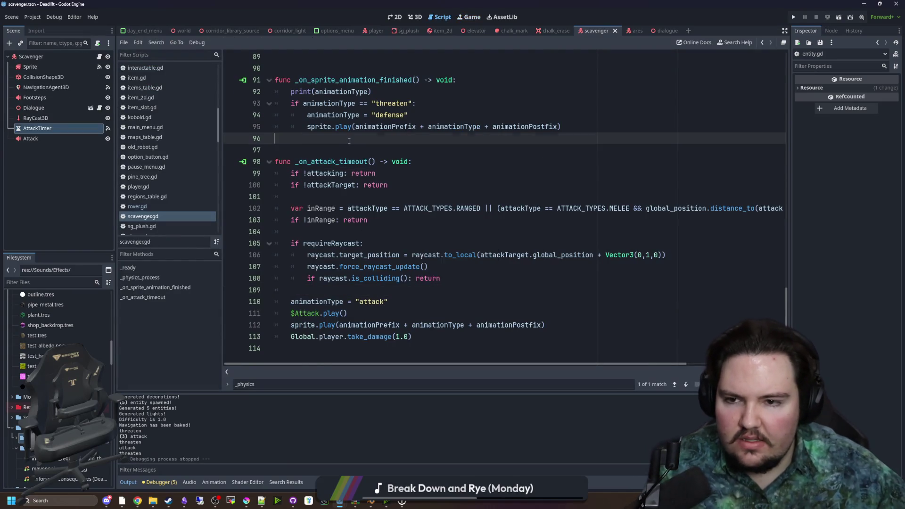
- Save the scavenger scene with the caret on scavenger.gd's blank line 96
{"action": "left_click", "coordinate": [345, 150]}
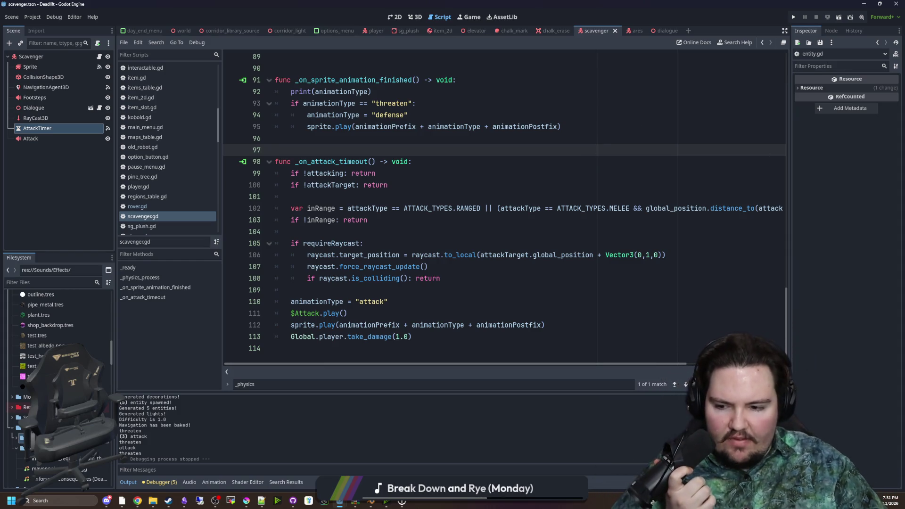
{"action": "left_click", "coordinate": [563, 135]}
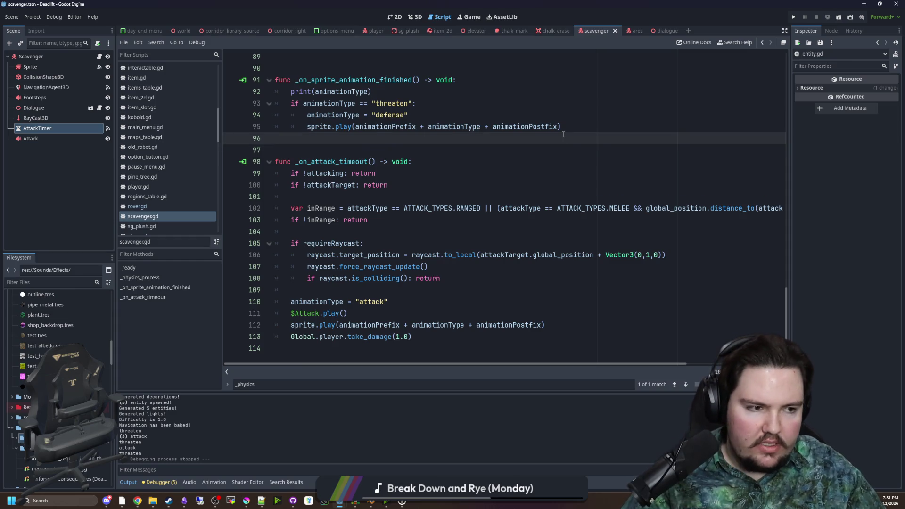
{"action": "left_click", "coordinate": [738, 163]}
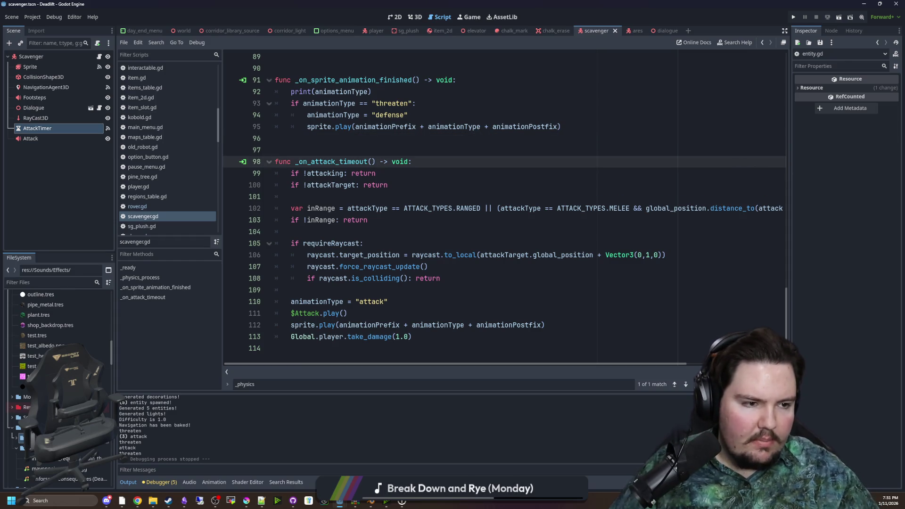
{"action": "left_click", "coordinate": [356, 139]}
{"action": "key", "text": "ctrl+s"}
{"action": "key", "text": "ctrl+s"}
{"action": "key", "text": "ctrl+s"}
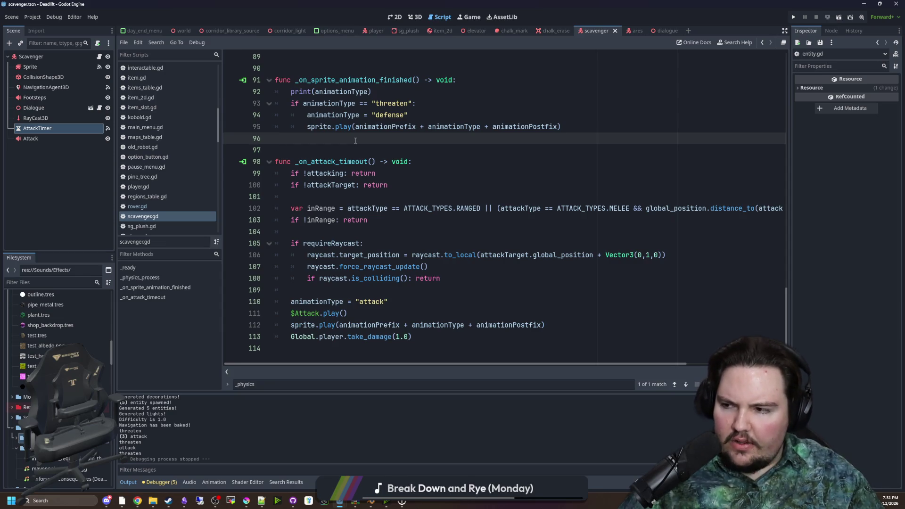
- Review lines 88–96 of scavenger.gd, then switch to the player scene's player.gd
{"action": "scroll", "coordinate": [356, 141], "scroll_direction": "up", "scroll_amount": 1}
{"action": "scroll", "coordinate": [359, 150], "scroll_direction": "down", "scroll_amount": 1}
{"action": "scroll", "coordinate": [365, 175], "scroll_direction": "up", "scroll_amount": 4}
{"action": "left_click", "coordinate": [369, 183]}
{"action": "scroll", "coordinate": [368, 183], "scroll_direction": "down", "scroll_amount": 3}
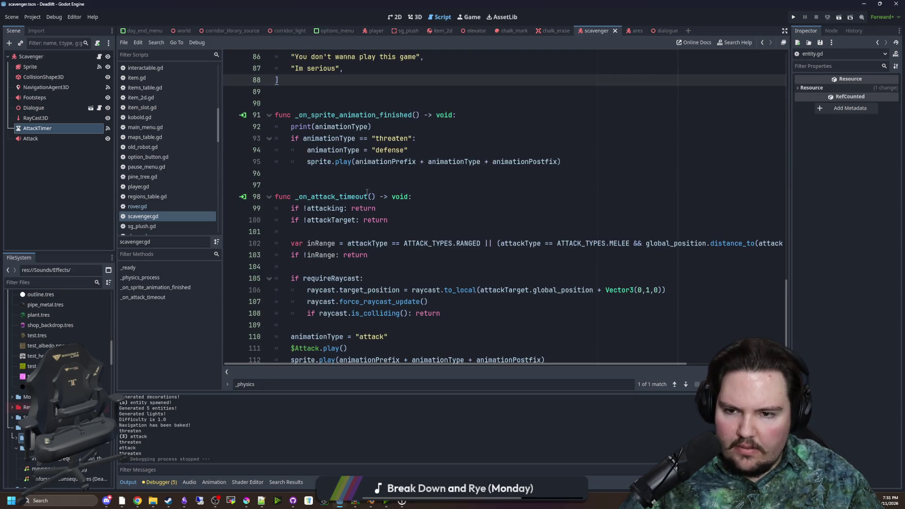
{"action": "left_click", "coordinate": [368, 176]}
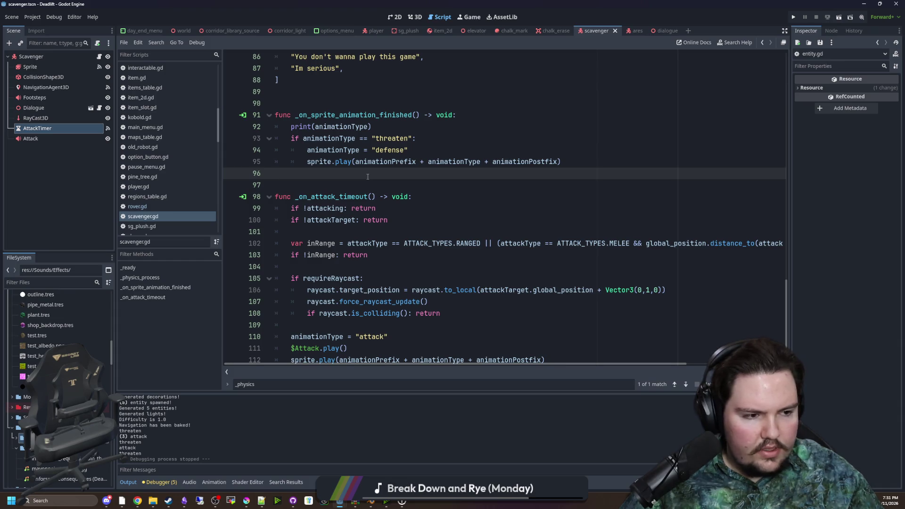
{"action": "left_click", "coordinate": [372, 101]}
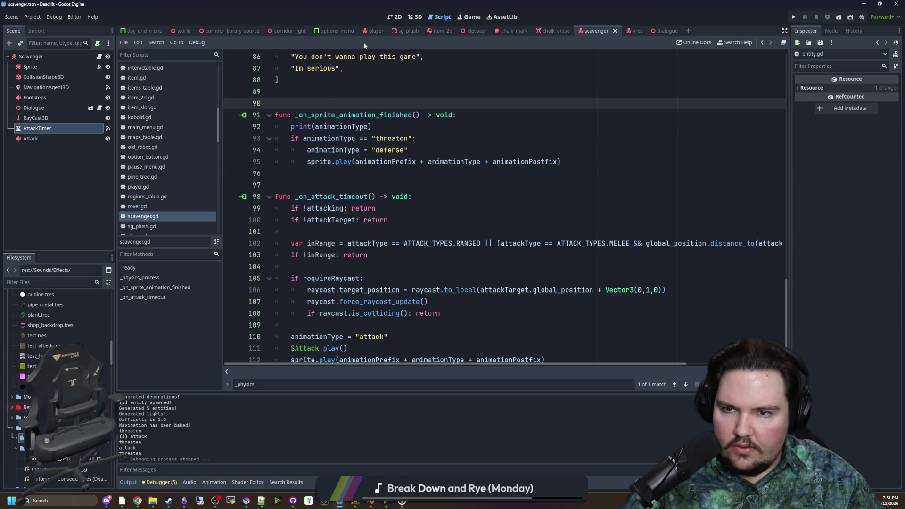
{"action": "left_click", "coordinate": [376, 31]}
{"action": "key", "text": "ctrl+s"}
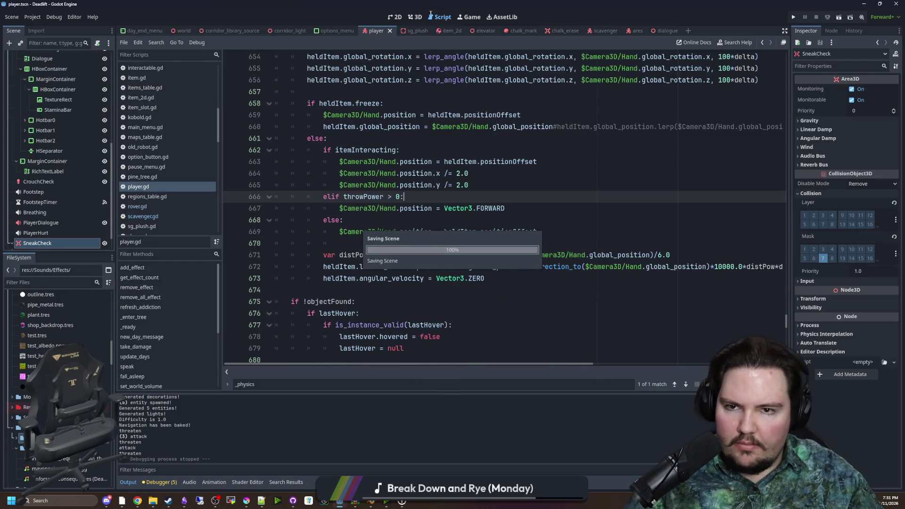
- In the 2D view, add a Label child node under CanvasLayer
{"action": "left_click", "coordinate": [415, 17]}
{"action": "left_click", "coordinate": [390, 18]}
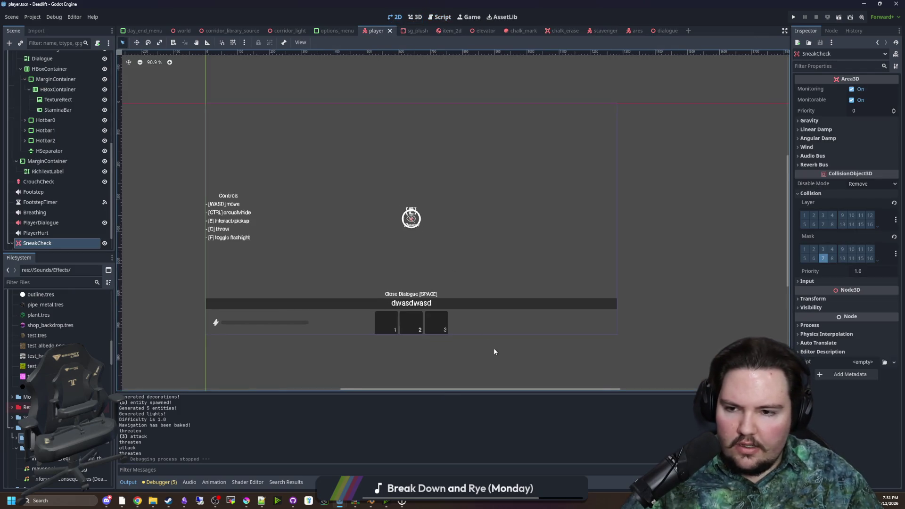
{"action": "scroll", "coordinate": [47, 179], "scroll_direction": "up", "scroll_amount": 5}
{"action": "left_click", "coordinate": [35, 140]}
{"action": "right_click", "coordinate": [35, 140]}
{"action": "left_click", "coordinate": [59, 145]}
{"action": "type", "text": "label"}
{"action": "key", "text": "Return"}
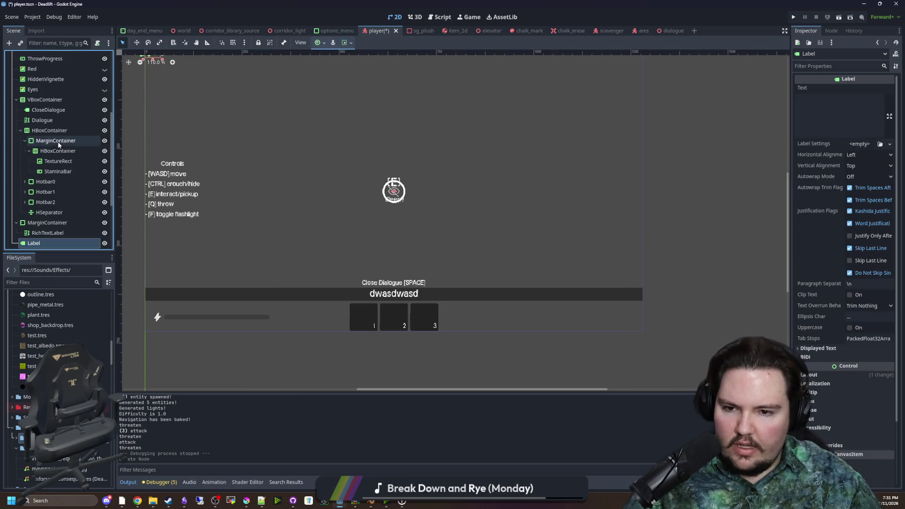
- Set the new label's Inspector text to 'Throw Item [Q]'
{"action": "left_click", "coordinate": [839, 119]}
{"action": "type", "text": "Throw Item"}
{"action": "key", "text": "BackSpace"}
{"action": "key", "text": "BackSpace"}
{"action": "key", "text": "BackSpace"}
{"action": "type", "text": "item"}
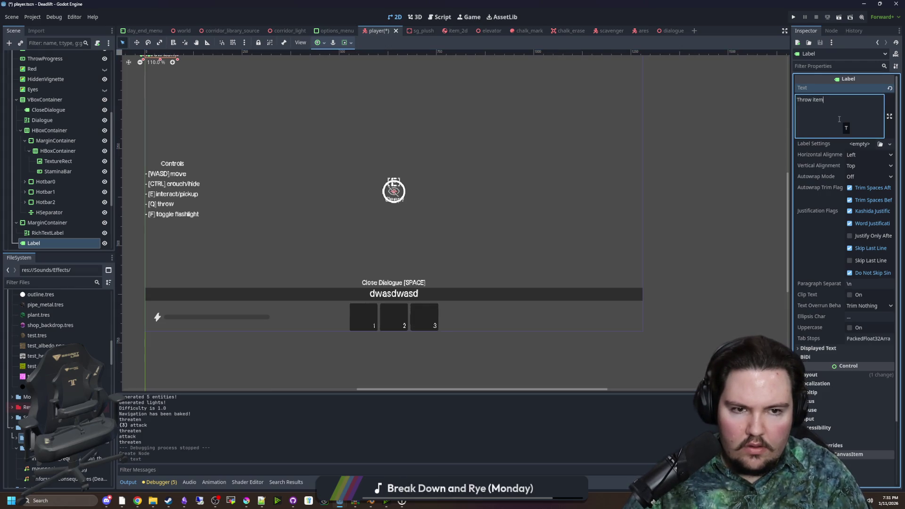
{"action": "type", "text": " [Q"}
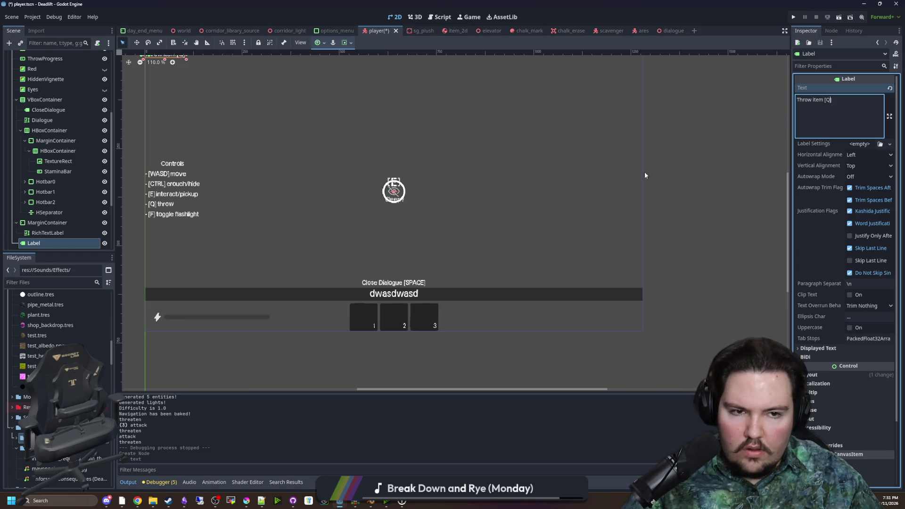
{"action": "left_click", "coordinate": [813, 99]}
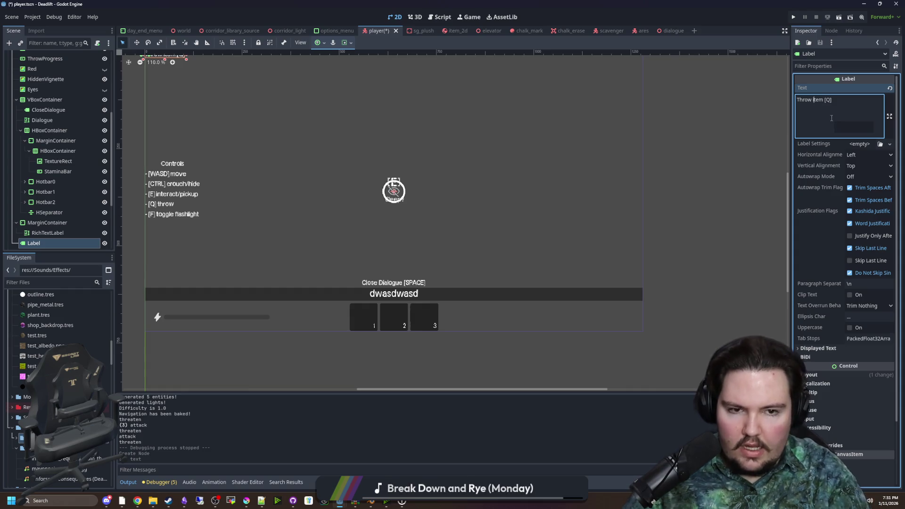
{"action": "key", "text": "Delete"}
{"action": "type", "text": "I"}
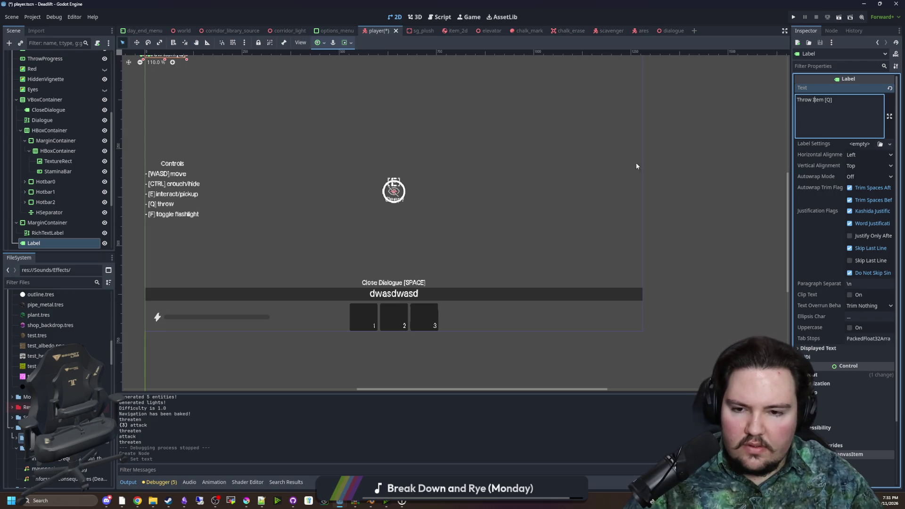
- Compare with the CloseDialogue label and move Throw Item [Q] beside the hotbar slots
{"action": "scroll", "coordinate": [341, 186], "scroll_direction": "down", "scroll_amount": 1}
{"action": "left_click", "coordinate": [58, 234]}
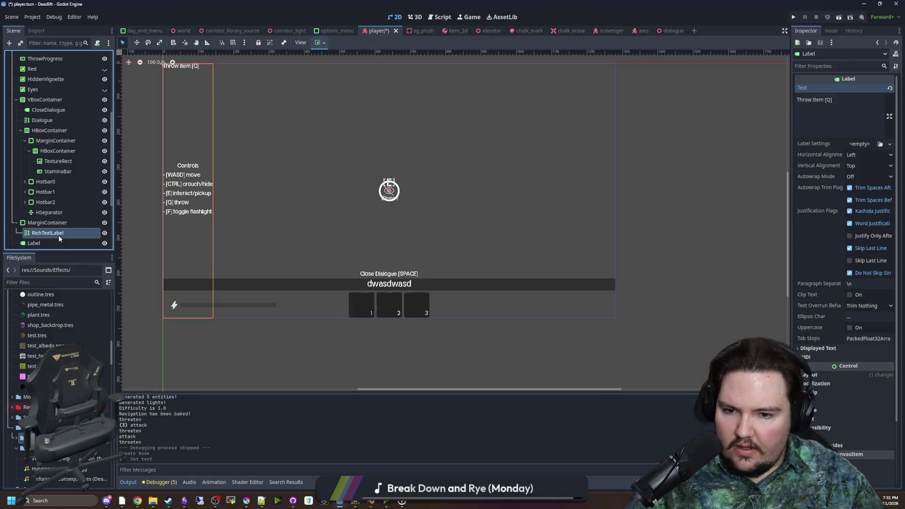
{"action": "scroll", "coordinate": [52, 221], "scroll_direction": "down", "scroll_amount": 3}
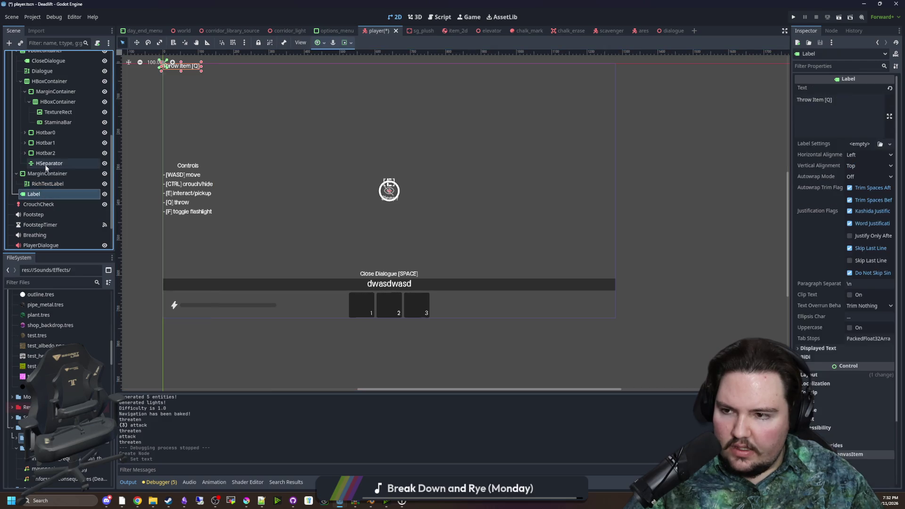
{"action": "left_click", "coordinate": [399, 283]}
{"action": "left_click", "coordinate": [401, 276]}
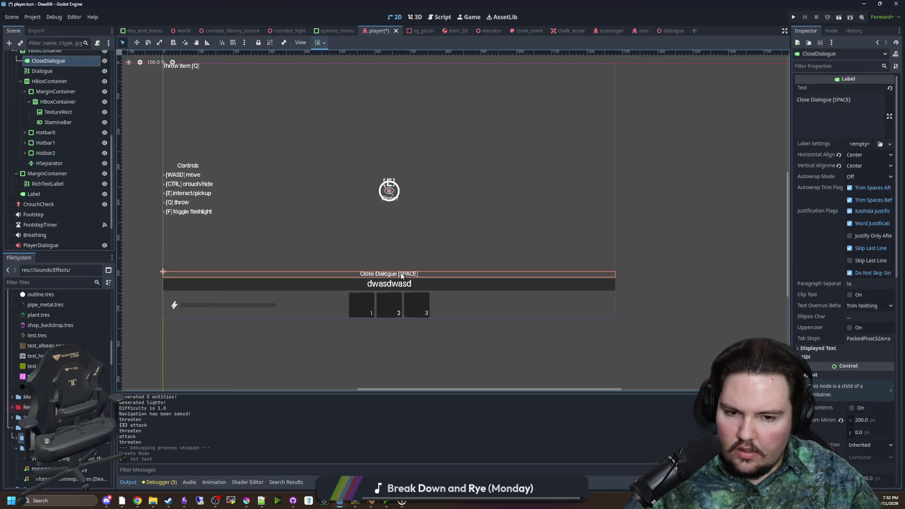
{"action": "left_click", "coordinate": [42, 194]}
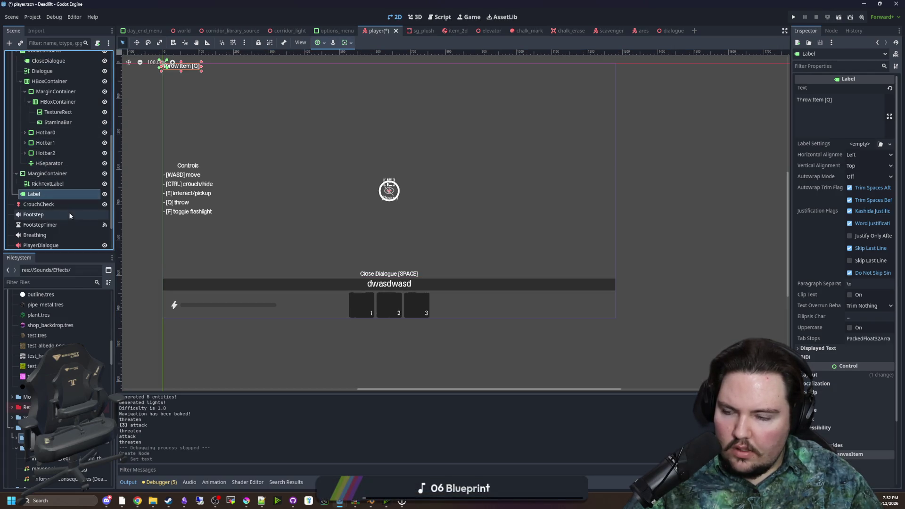
{"action": "left_click", "coordinate": [46, 165]}
{"action": "left_click_drag", "start_coordinate": [47, 193], "coordinate": [50, 158]}
- Delete the HSeparator node from the hotbar container
{"action": "left_click", "coordinate": [51, 174]}
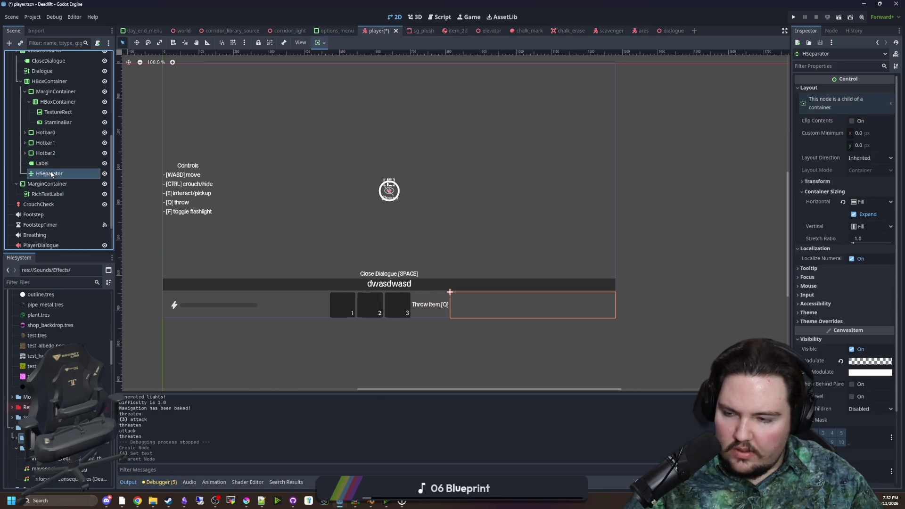
{"action": "right_click", "coordinate": [51, 174]}
{"action": "left_click", "coordinate": [113, 387]}
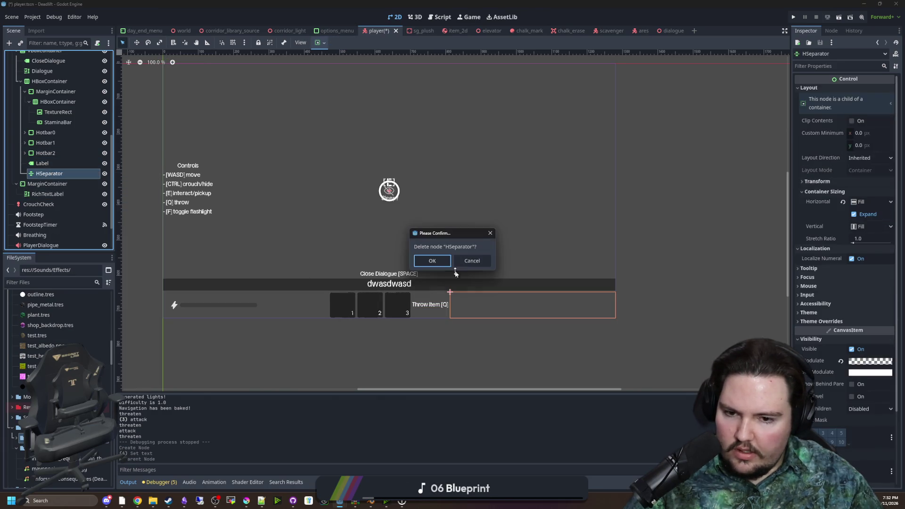
{"action": "left_click", "coordinate": [431, 261]}
- Make the Throw Item [Q] label expand and fill vertically
{"action": "left_click", "coordinate": [47, 163]}
{"action": "scroll", "coordinate": [815, 298], "scroll_direction": "down", "scroll_amount": 2}
{"action": "left_click", "coordinate": [809, 298]}
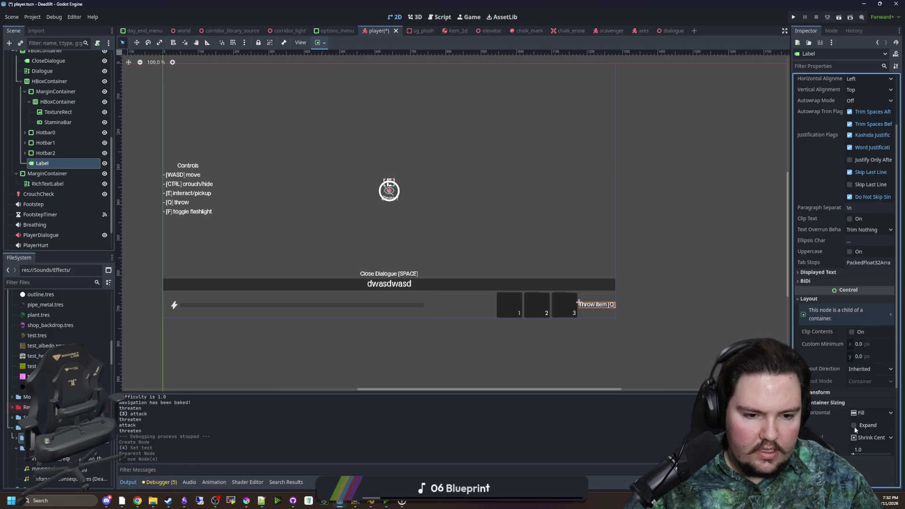
{"action": "left_click", "coordinate": [854, 425]}
{"action": "left_click", "coordinate": [872, 438]}
{"action": "left_click", "coordinate": [866, 449]}
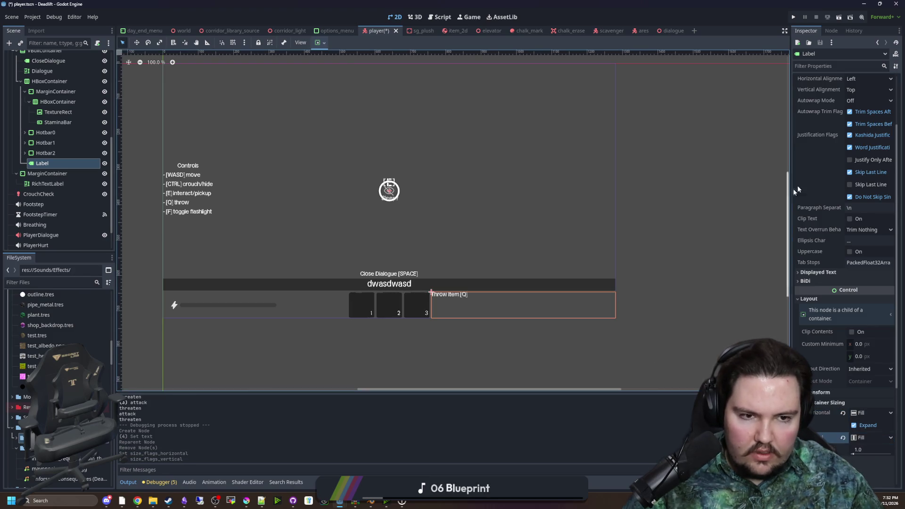
- Center the label text horizontally and vertically, and save the player scene
{"action": "scroll", "coordinate": [796, 189], "scroll_direction": "up", "scroll_amount": 2}
{"action": "left_click", "coordinate": [867, 166]}
{"action": "left_click", "coordinate": [863, 188]}
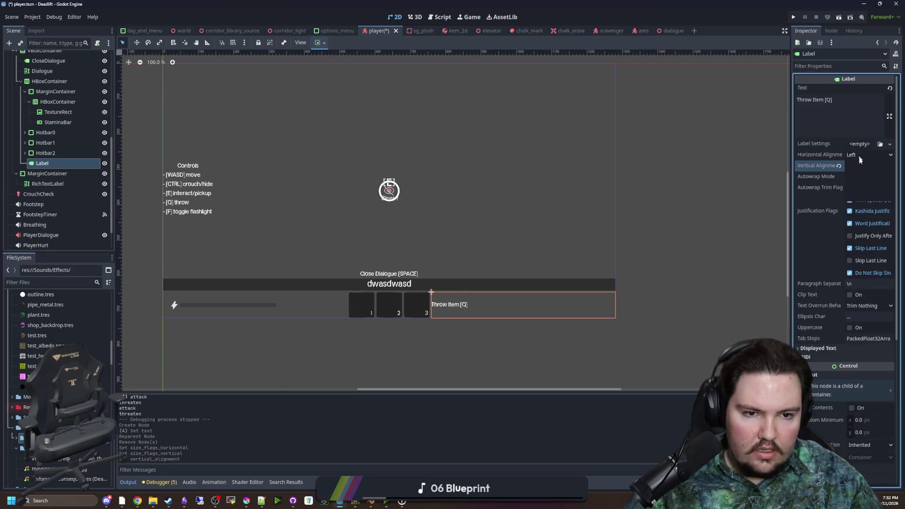
{"action": "left_click", "coordinate": [862, 176]}
{"action": "left_click", "coordinate": [632, 292]}
{"action": "scroll", "coordinate": [316, 292], "scroll_direction": "down", "scroll_amount": 2}
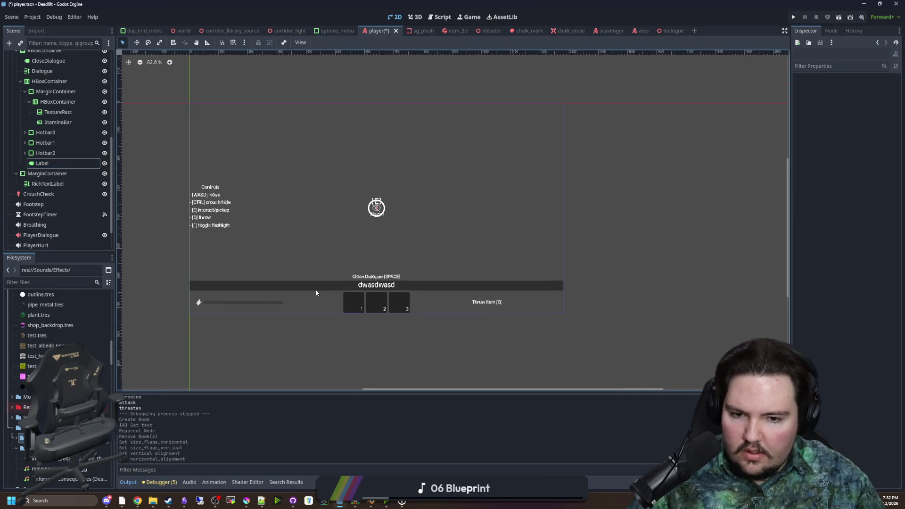
{"action": "scroll", "coordinate": [376, 266], "scroll_direction": "up", "scroll_amount": 3}
{"action": "key", "text": "ctrl+s"}
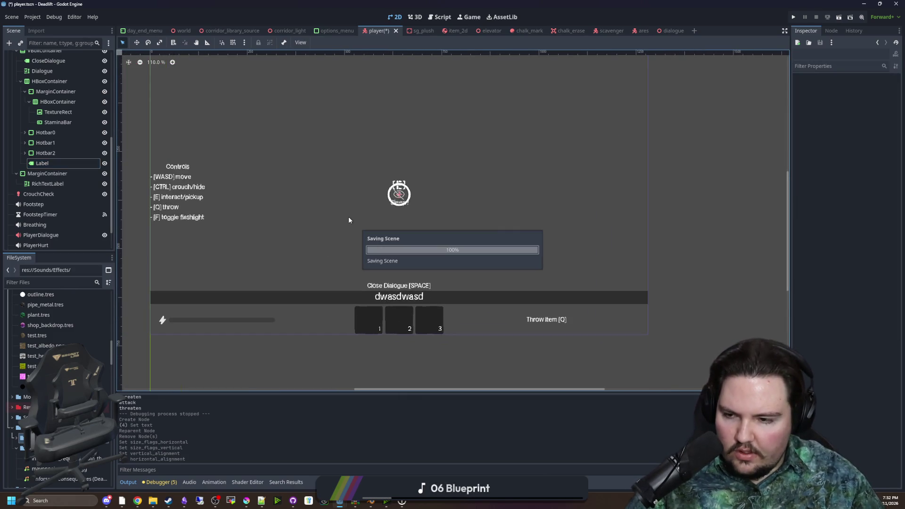
- Rename the label node to Prompt and bring up player.gd in the script editor
{"action": "left_click", "coordinate": [66, 162]}
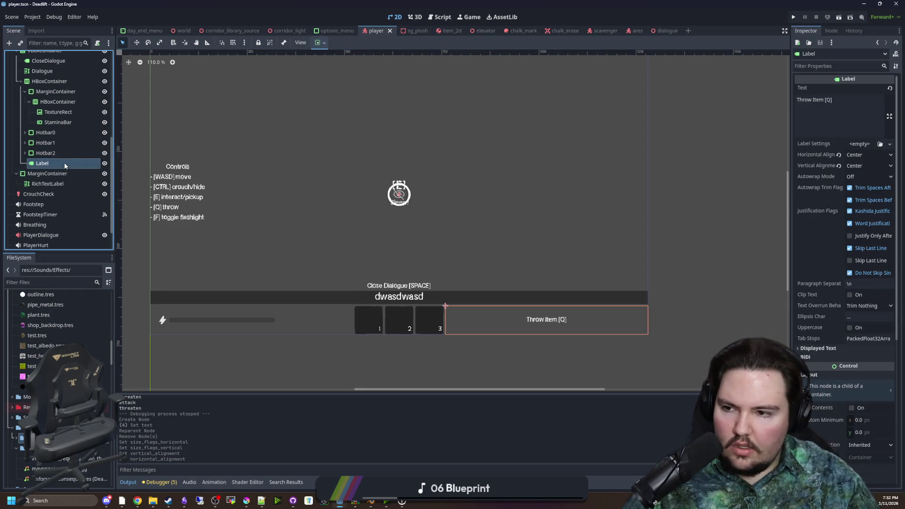
{"action": "left_click", "coordinate": [64, 162]}
{"action": "key", "text": "BackSpace"}
{"action": "key", "text": "BackSpace"}
{"action": "key", "text": "BackSpace"}
{"action": "type", "text": "Prompt"}
{"action": "key", "text": "Return"}
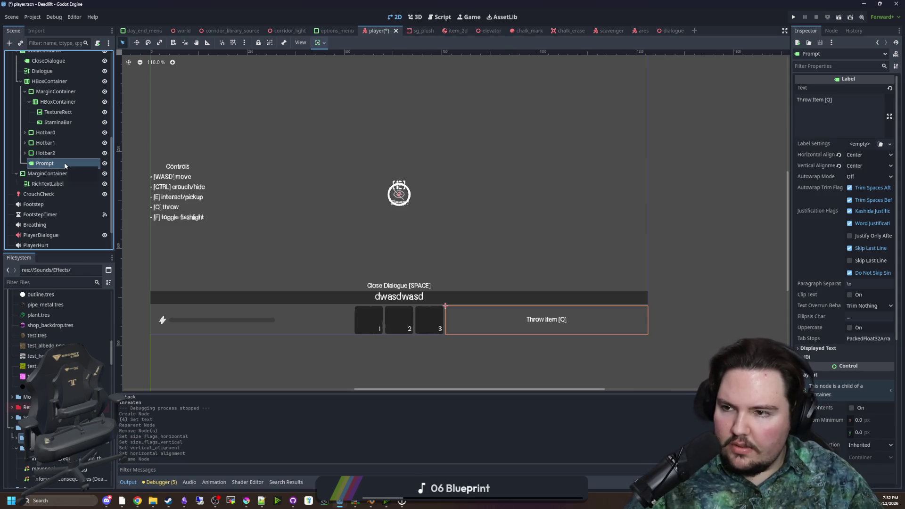
{"action": "scroll", "coordinate": [64, 162], "scroll_direction": "up", "scroll_amount": 5}
{"action": "key", "text": "ctrl+F3"}
{"action": "scroll", "coordinate": [77, 152], "scroll_direction": "down", "scroll_amount": 2}
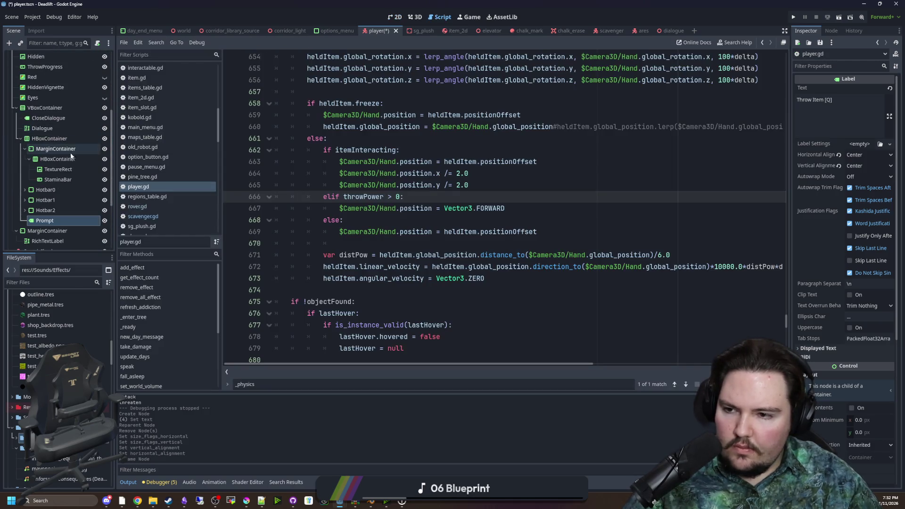
- Add Prompt.modulate.a = clampf(float(heldItem != null), 0.0, 0.25) in _physics_process, then run with F5
{"action": "key", "text": "ctrl+s"}
{"action": "scroll", "coordinate": [83, 150], "scroll_direction": "up", "scroll_amount": 2}
{"action": "scroll", "coordinate": [83, 150], "scroll_direction": "down", "scroll_amount": 2}
{"action": "scroll", "coordinate": [74, 132], "scroll_direction": "down", "scroll_amount": 3}
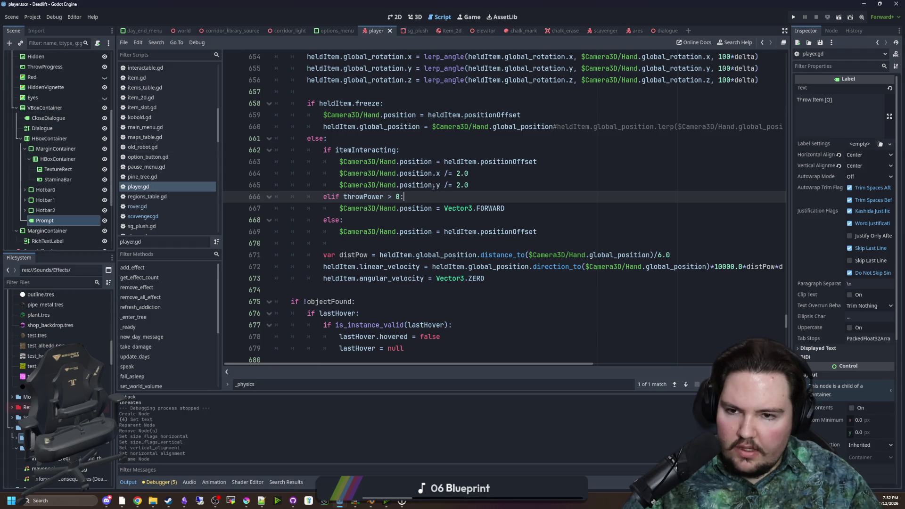
{"action": "scroll", "coordinate": [432, 186], "scroll_direction": "up", "scroll_amount": 2}
{"action": "key", "text": "ctrl+f"}
{"action": "type", "text": "ph"}
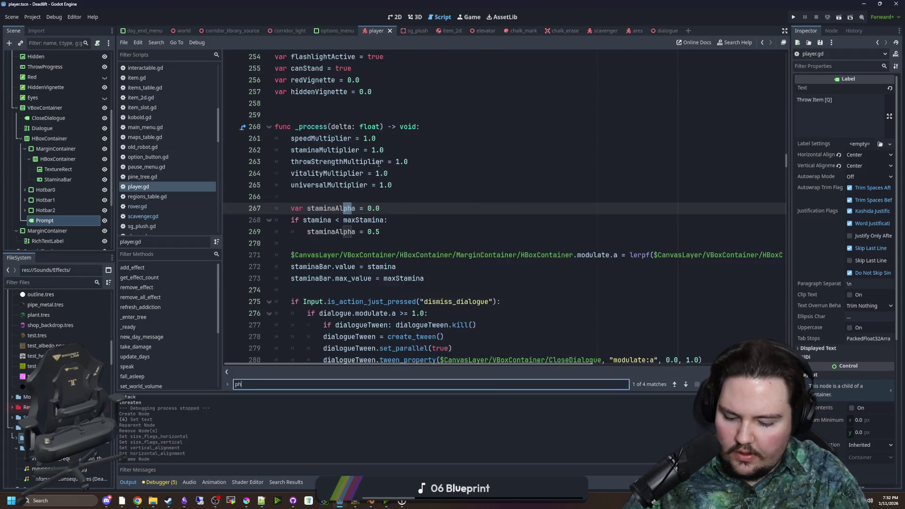
{"action": "type", "text": "ysics"}
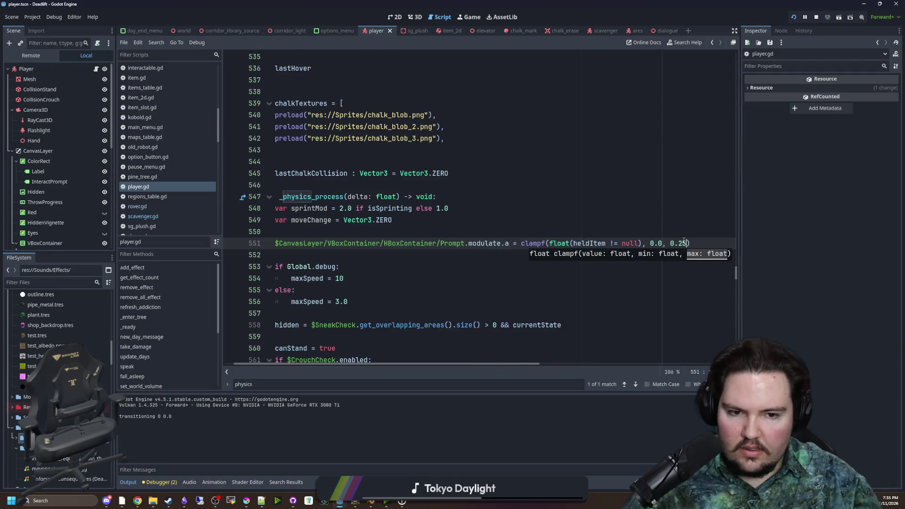
{"action": "key", "text": "F5"}
{"action": "key", "text": "Escape"}
{"action": "key", "text": "q"}
{"action": "key", "text": "w"}
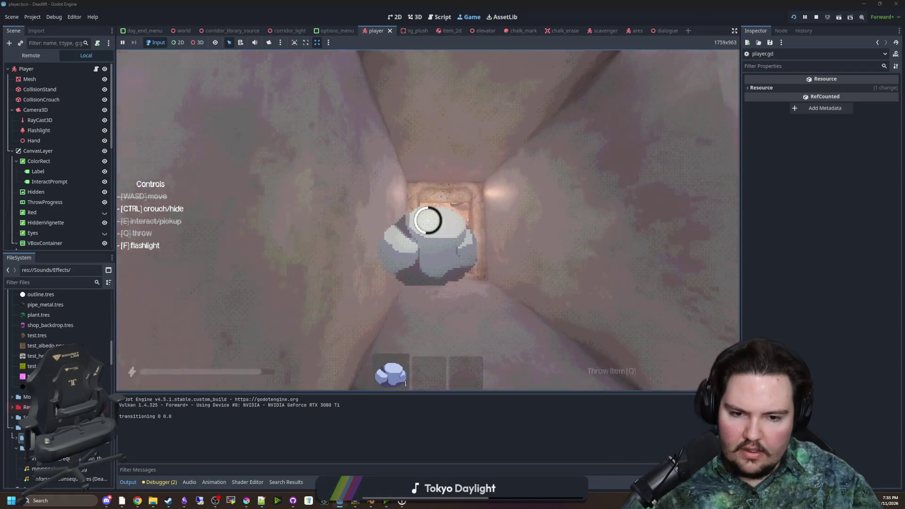
{"action": "key", "text": "w"}
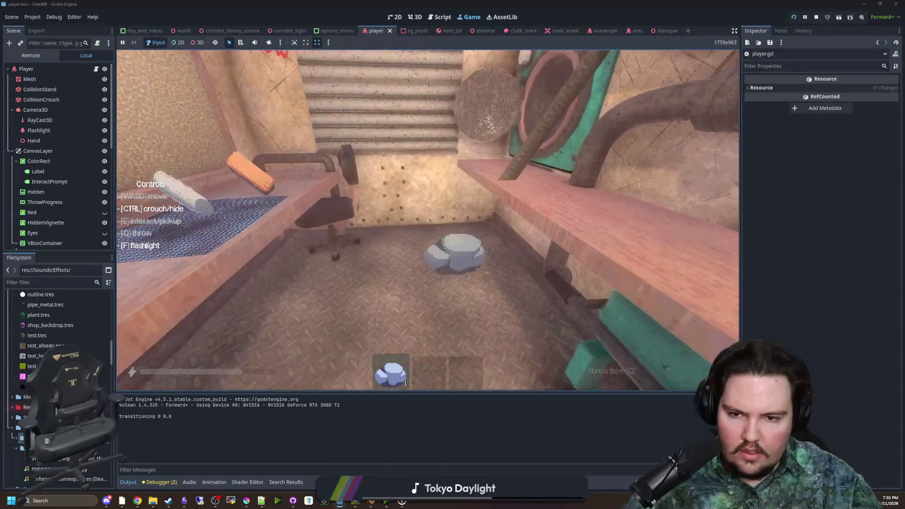
{"action": "key", "text": "e"}
{"action": "key", "text": "q"}
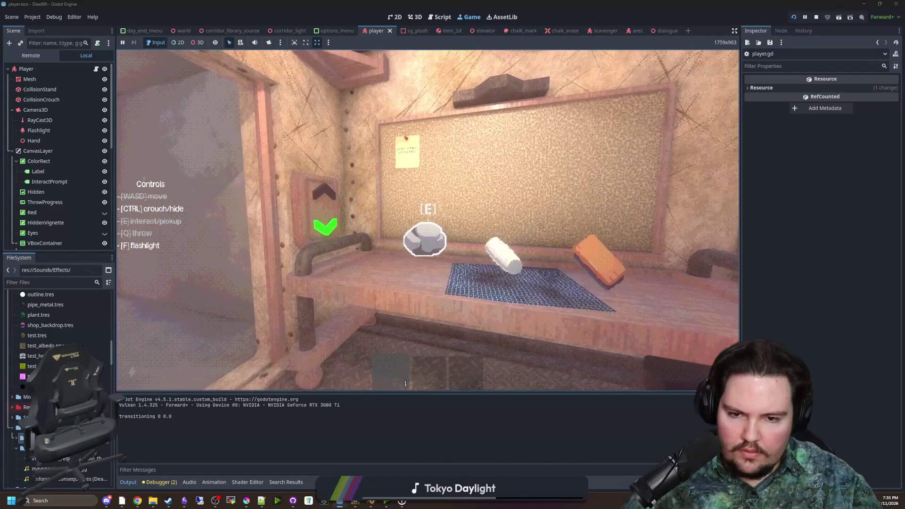
{"action": "key", "text": "w"}
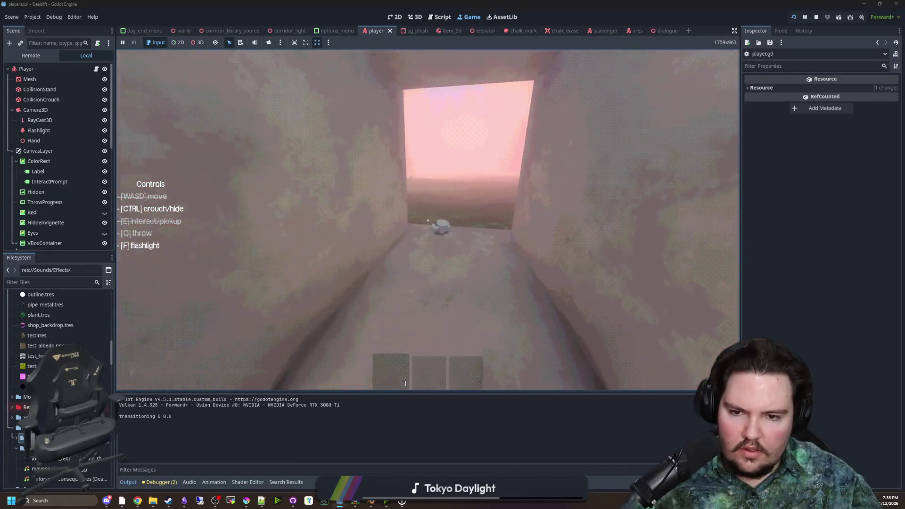
{"action": "key", "text": "e"}
{"action": "key", "text": "q"}
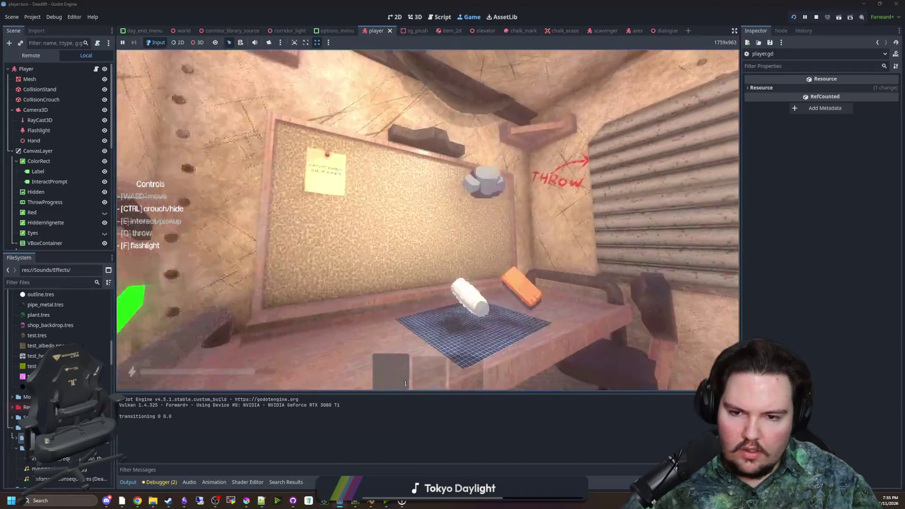
{"action": "key", "text": "w"}
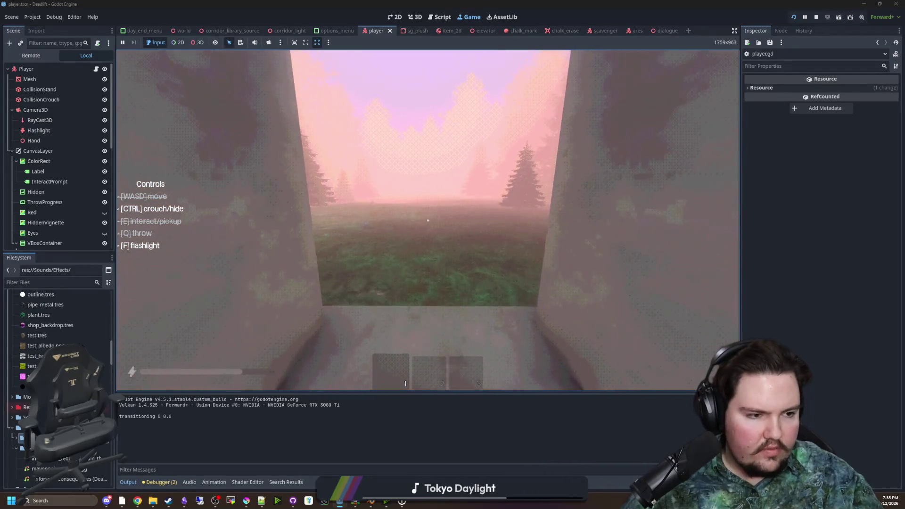
{"action": "key", "text": "w"}
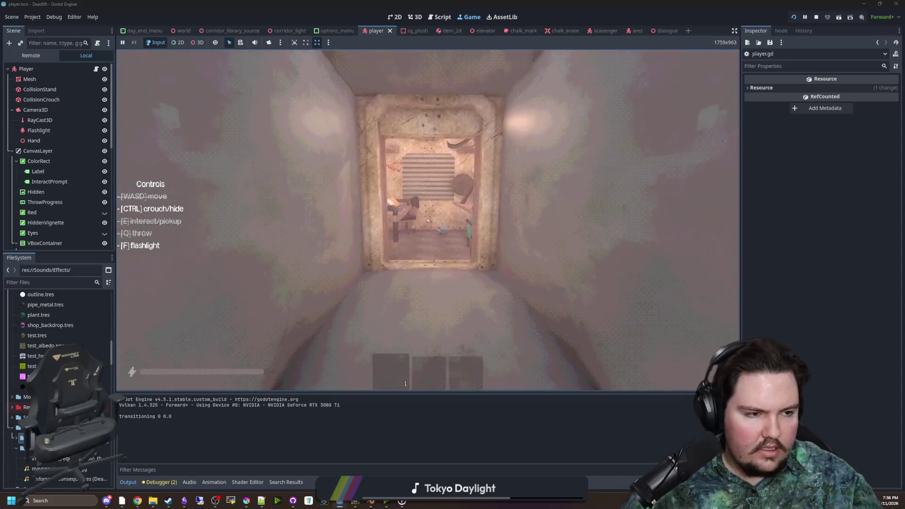
{"action": "key", "text": "w"}
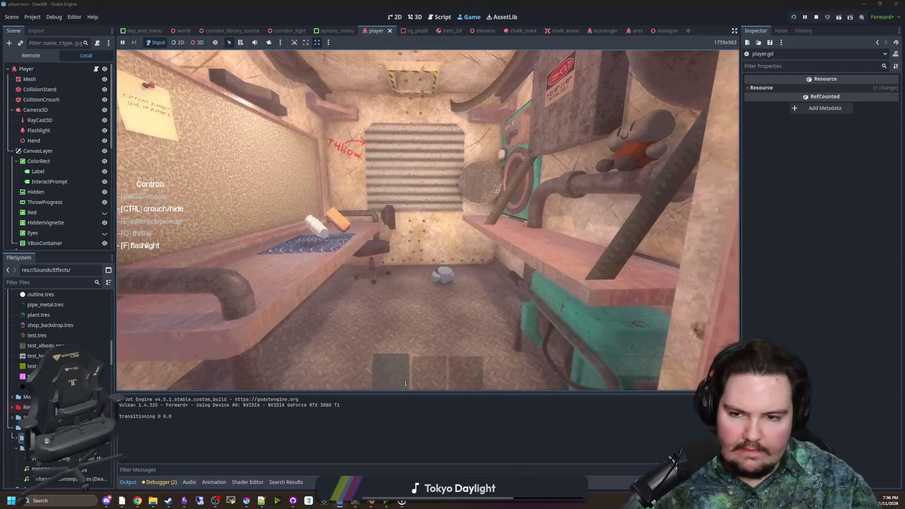
{"action": "key", "text": "Escape"}
{"action": "left_click", "coordinate": [816, 17]}
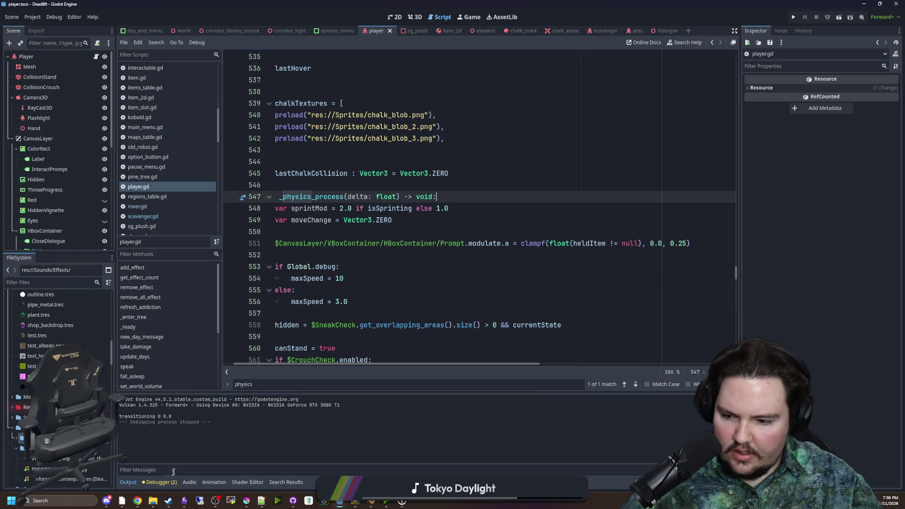
{"action": "mouse_move", "coordinate": [144, 505]}
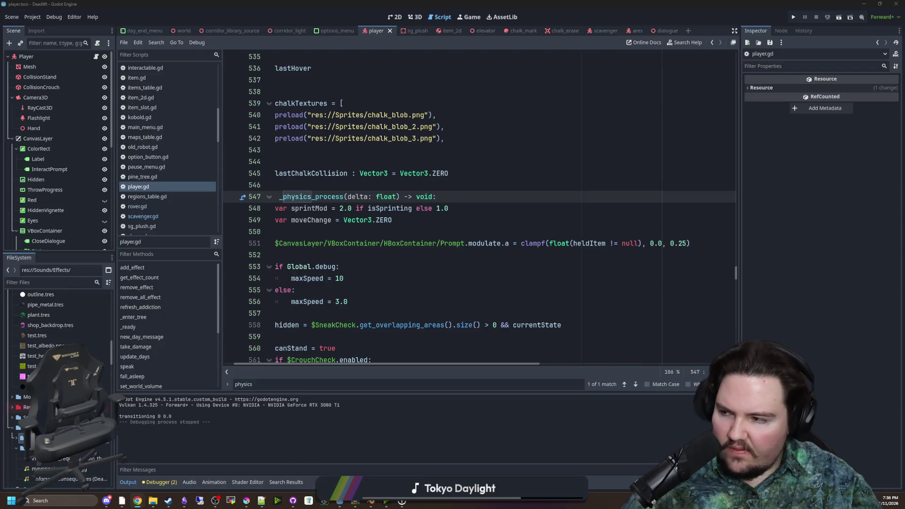
- Compare the two Leafy Canopy filter pages, then send Wall Vines and Leaves to Filter Forge
{"action": "key", "text": "alt+Tab"}
{"action": "left_click", "coordinate": [236, 7]}
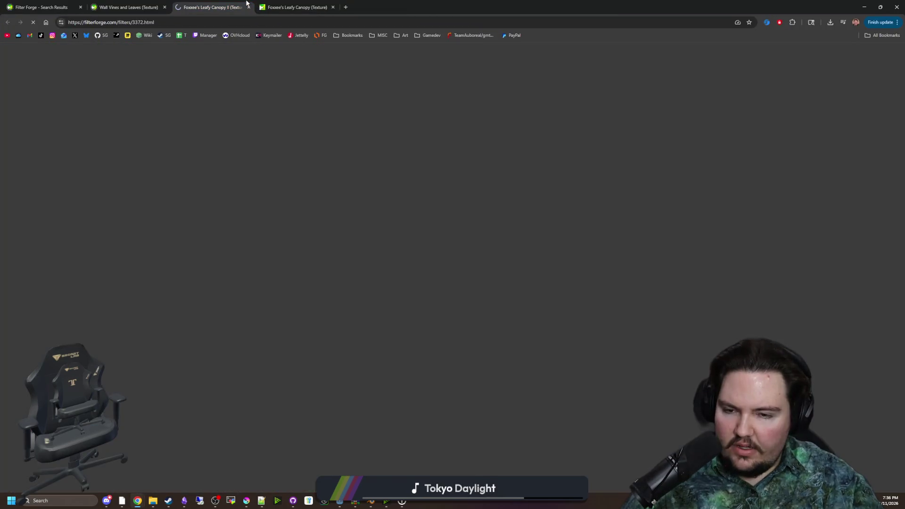
{"action": "left_click", "coordinate": [267, 6]}
{"action": "left_click", "coordinate": [206, 6]}
{"action": "left_click", "coordinate": [263, 6]}
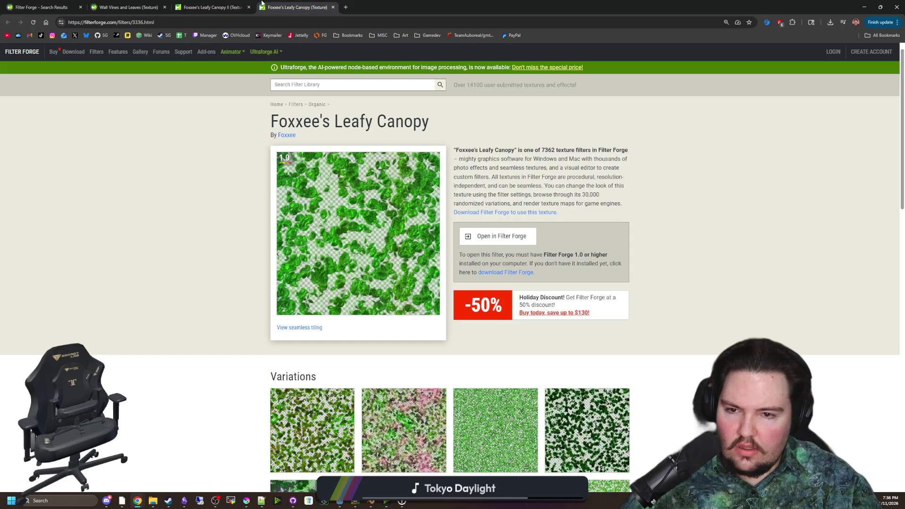
{"action": "left_click", "coordinate": [235, 6]}
{"action": "left_click", "coordinate": [267, 6]}
{"action": "left_click", "coordinate": [231, 6]}
{"action": "left_click", "coordinate": [267, 6]}
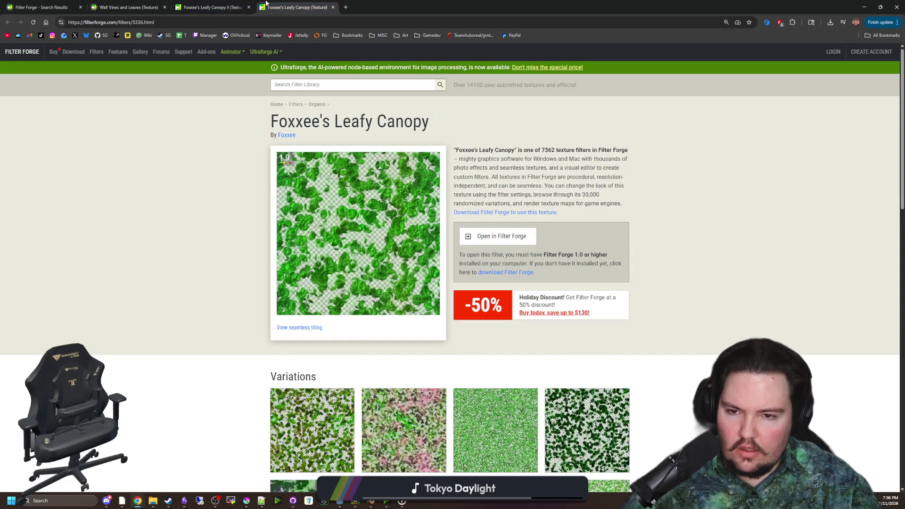
{"action": "left_click", "coordinate": [228, 6]}
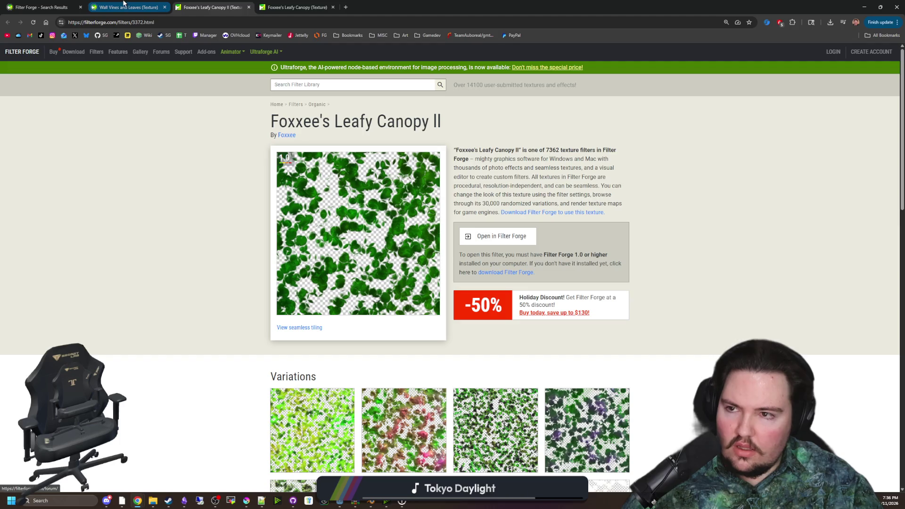
{"action": "left_click", "coordinate": [124, 4]}
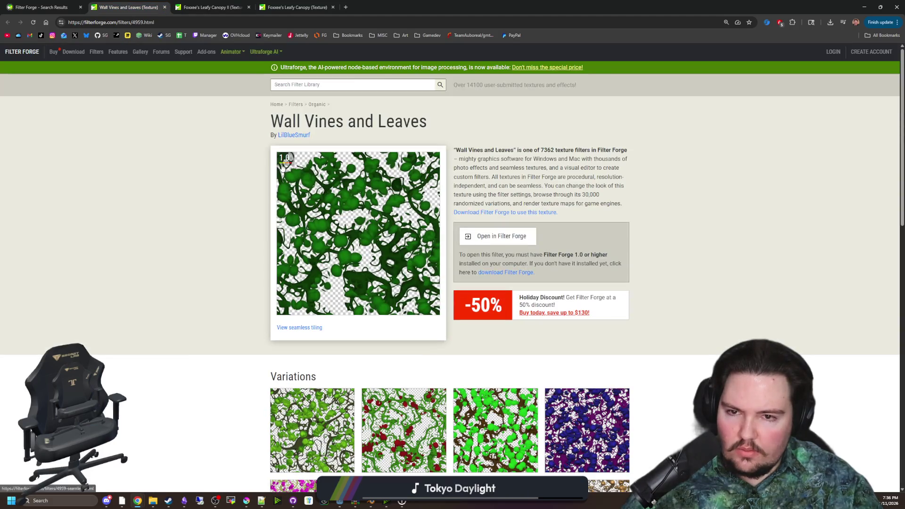
{"action": "left_click", "coordinate": [522, 233]}
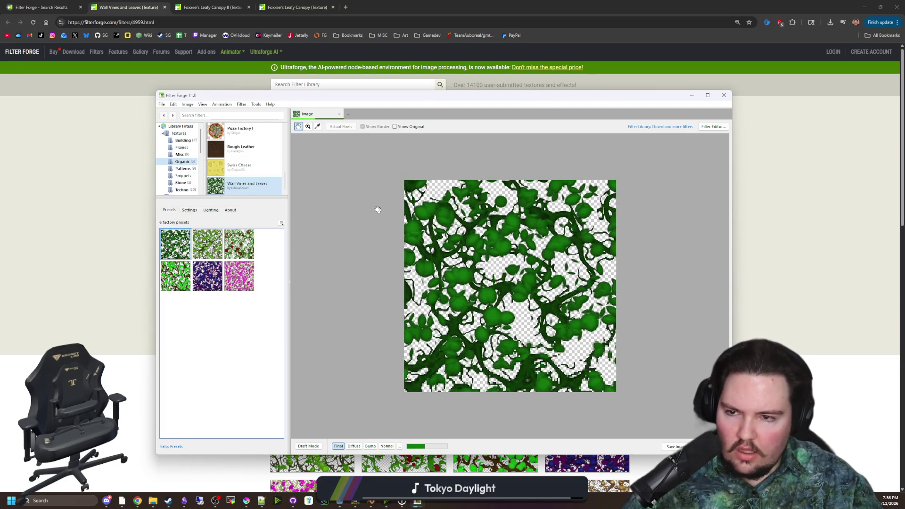
- Open the recent maze-game.ffproj project and create a new blank artboard
{"action": "left_click", "coordinate": [161, 104]}
{"action": "mouse_move", "coordinate": [238, 128]}
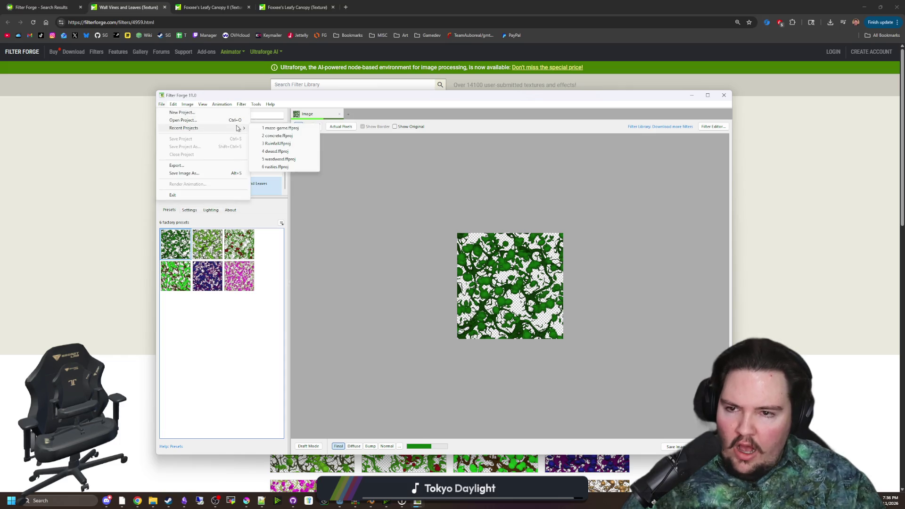
{"action": "left_click", "coordinate": [279, 128]}
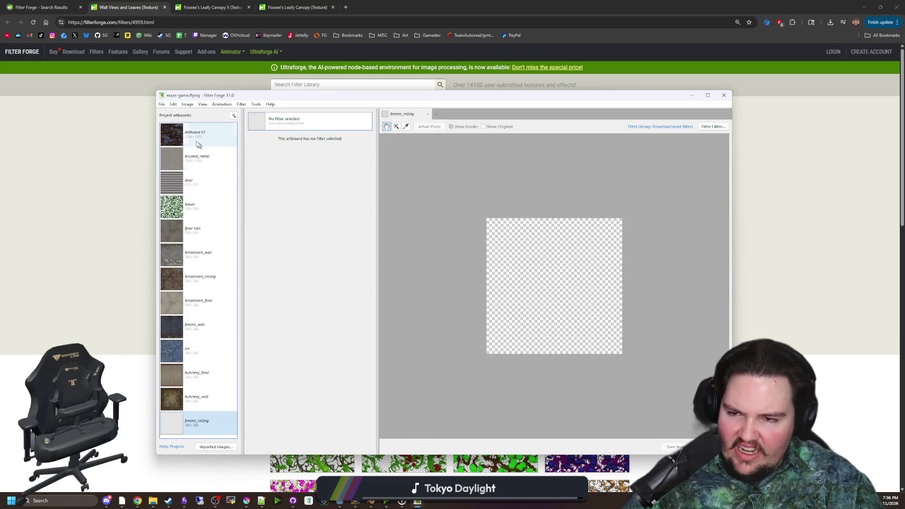
{"action": "left_click", "coordinate": [235, 117]}
{"action": "left_click", "coordinate": [257, 125]}
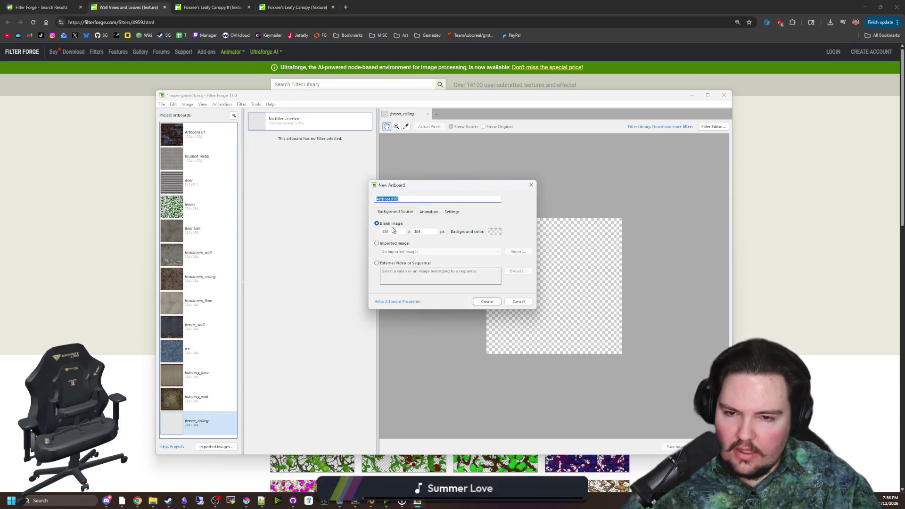
{"action": "left_click", "coordinate": [495, 302]}
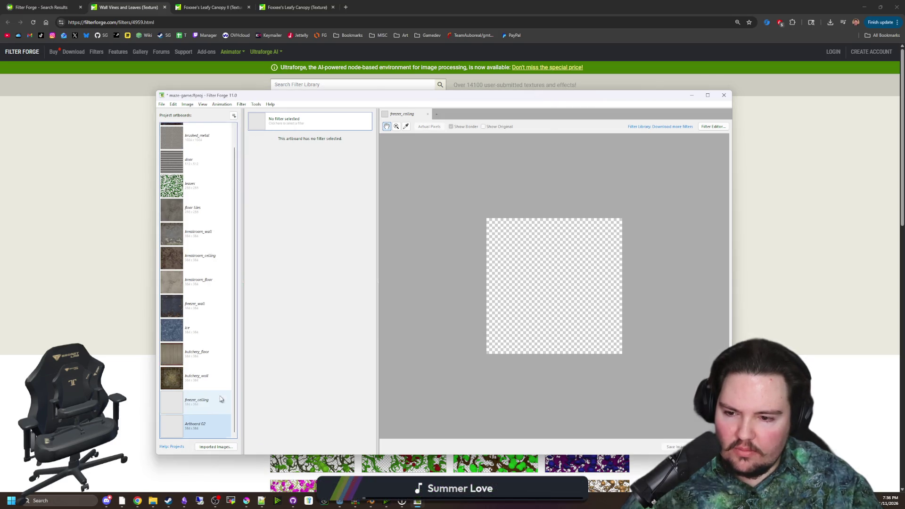
- Rename the artboard to vines and apply the Wall Vines and Leaves filter to it
{"action": "right_click", "coordinate": [199, 425]}
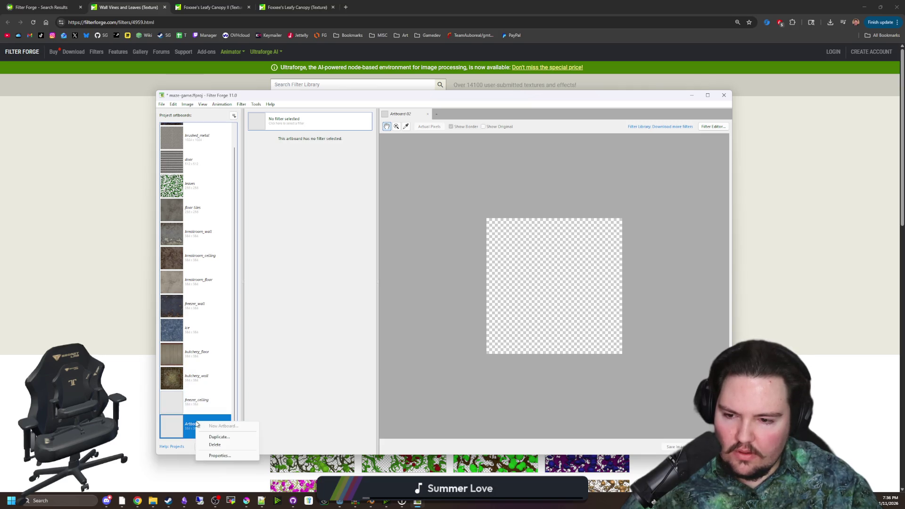
{"action": "left_click", "coordinate": [217, 455]}
{"action": "type", "text": "vines"}
{"action": "key", "text": "Return"}
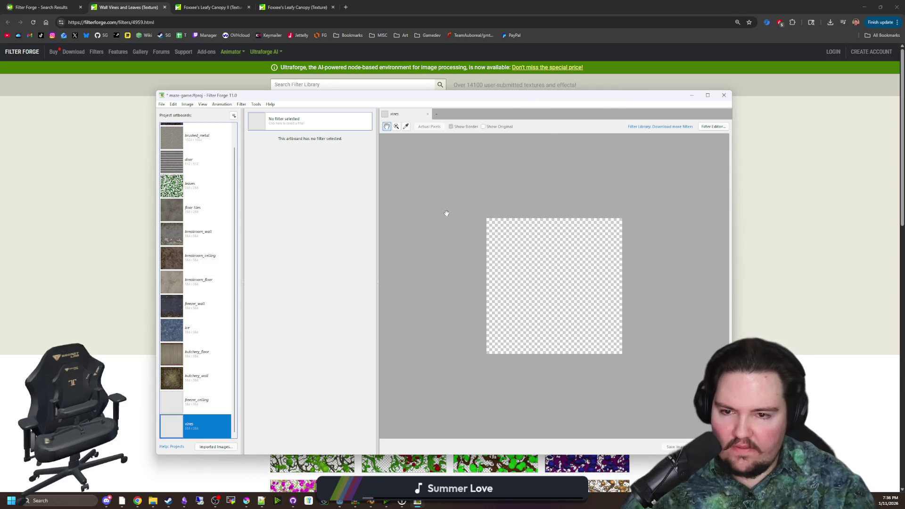
{"action": "mouse_move", "coordinate": [338, 98]}
{"action": "left_mouse_down"}
{"action": "mouse_move", "coordinate": [0, 173]}
{"action": "mouse_move", "coordinate": [424, 171]}
{"action": "mouse_move", "coordinate": [669, 88]}
{"action": "left_mouse_up"}
{"action": "left_click", "coordinate": [502, 237]}
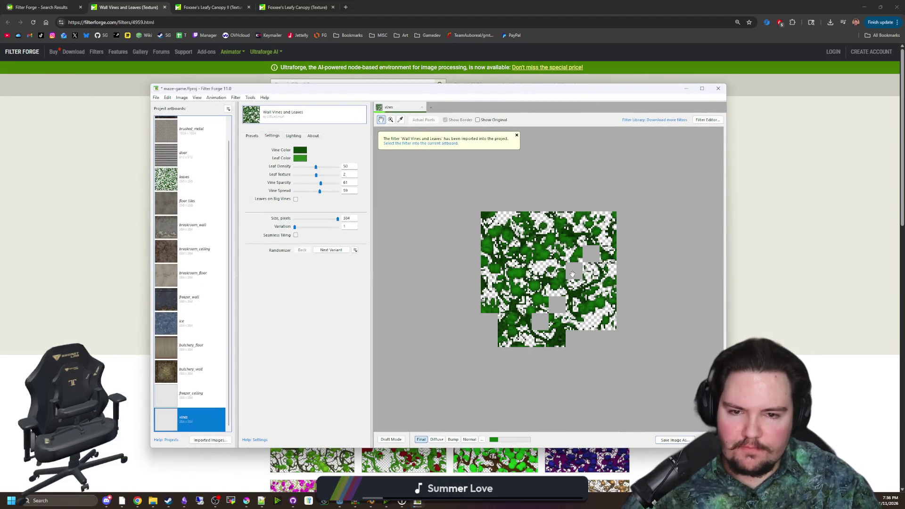
- Make the vines texture seamless and turn Leaves on Big Vines off
{"action": "scroll", "coordinate": [571, 275], "scroll_direction": "up", "scroll_amount": 1}
{"action": "scroll", "coordinate": [518, 264], "scroll_direction": "down", "scroll_amount": 1}
{"action": "scroll", "coordinate": [472, 254], "scroll_direction": "up", "scroll_amount": 1}
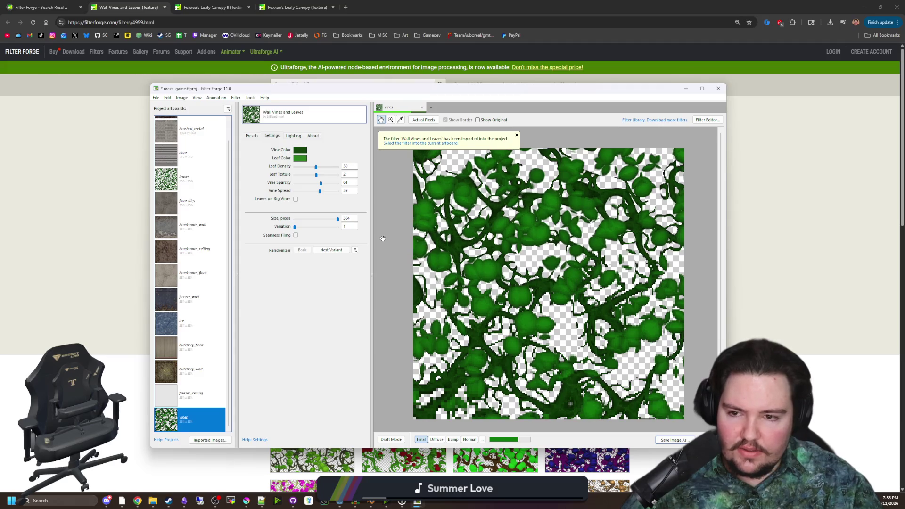
{"action": "left_click", "coordinate": [295, 235]}
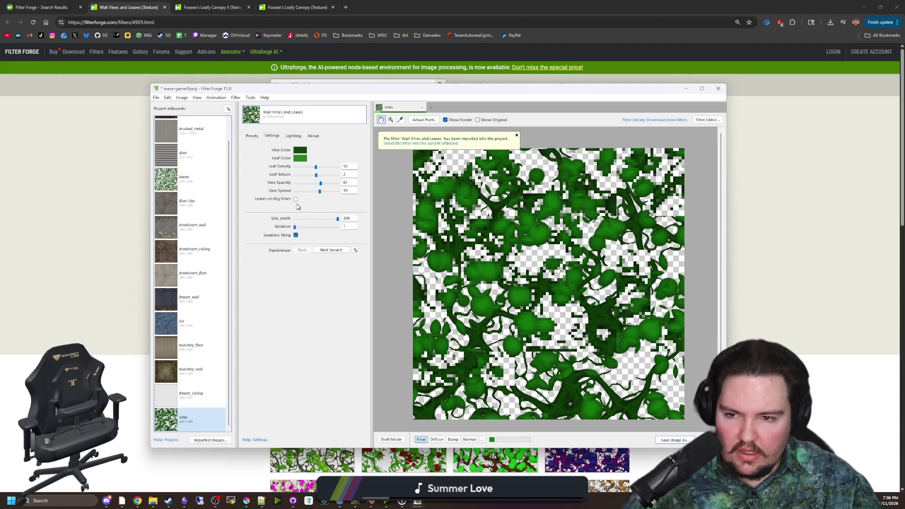
{"action": "left_click", "coordinate": [296, 199]}
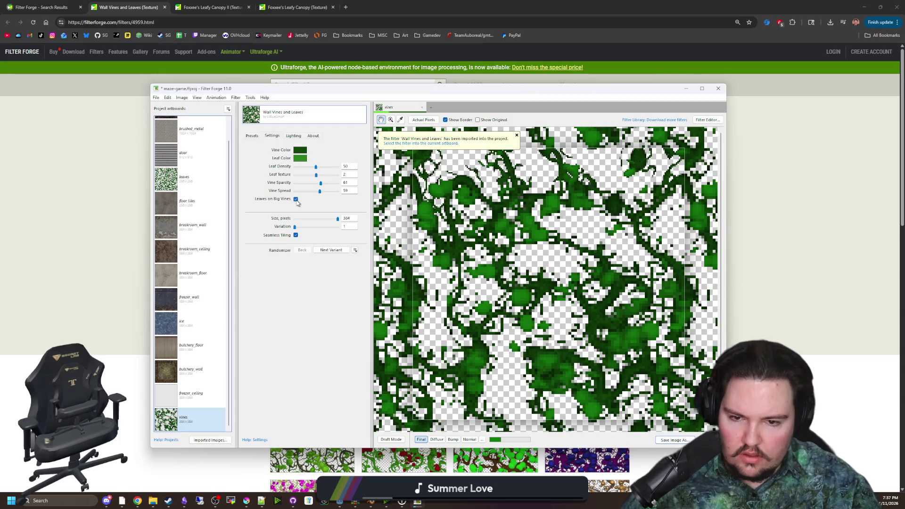
{"action": "left_click", "coordinate": [296, 199]}
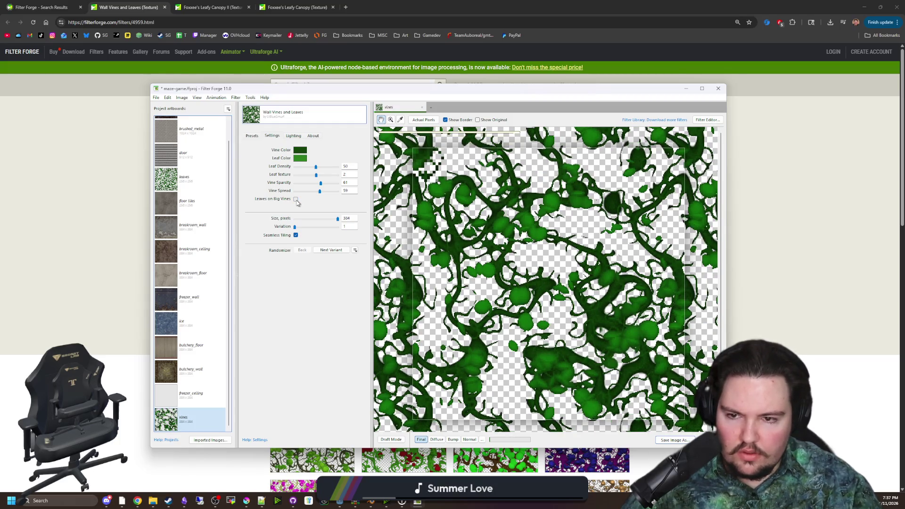
{"action": "left_click", "coordinate": [295, 199]}
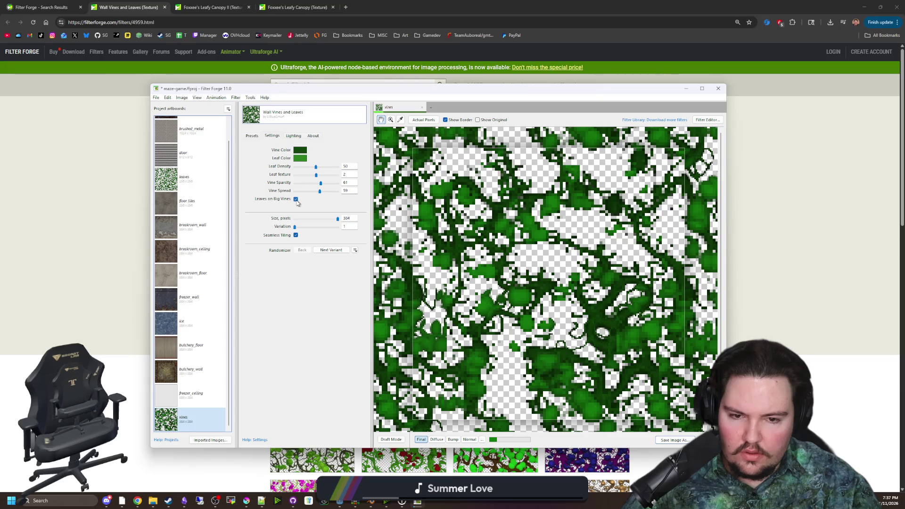
{"action": "left_click", "coordinate": [295, 199]}
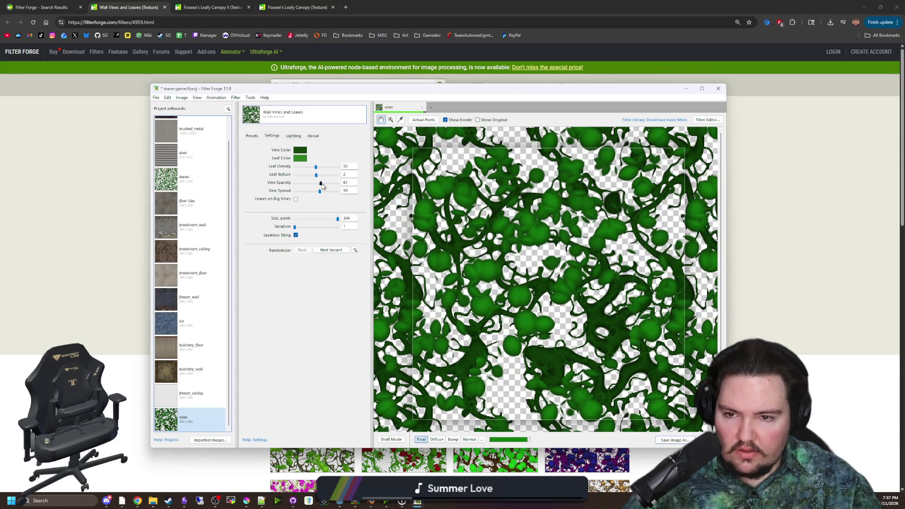
- Set Vine Sparsity to 29 and keep Leaf Texture at 2
{"action": "left_click_drag", "start_coordinate": [313, 184], "coordinate": [298, 185]}
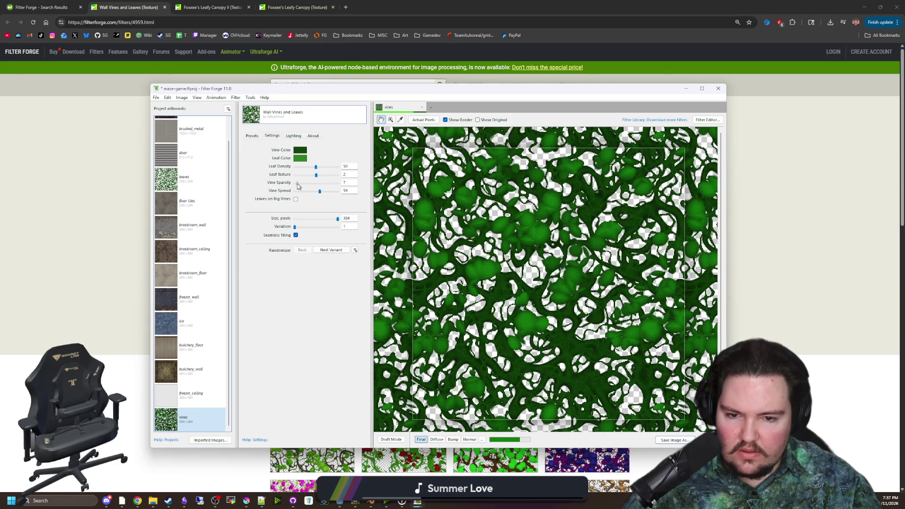
{"action": "mouse_move", "coordinate": [303, 185]}
{"action": "left_mouse_down"}
{"action": "mouse_move", "coordinate": [342, 168]}
{"action": "mouse_move", "coordinate": [292, 170]}
{"action": "mouse_move", "coordinate": [322, 170]}
{"action": "left_mouse_up"}
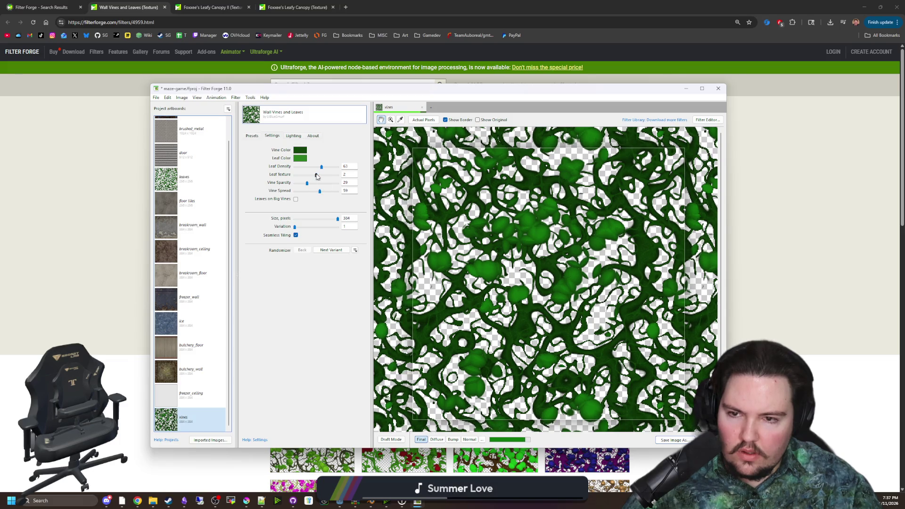
{"action": "left_click", "coordinate": [317, 176]}
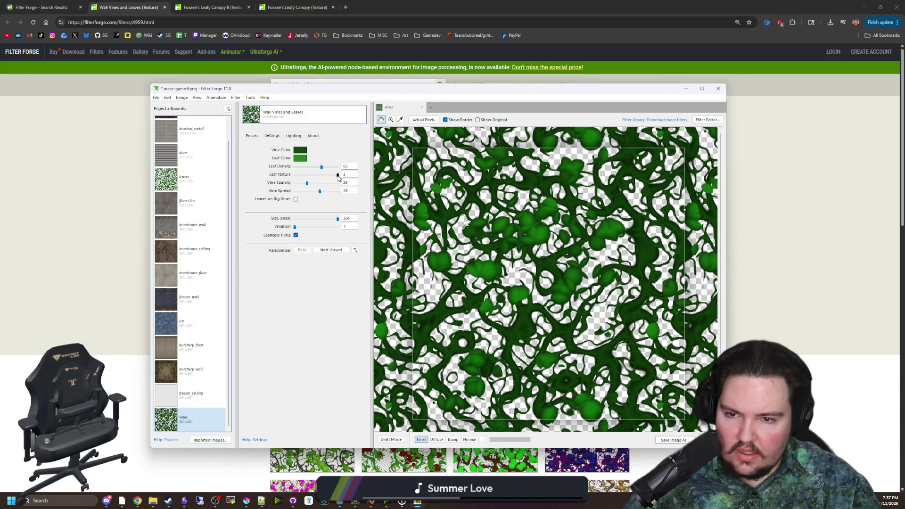
{"action": "left_click", "coordinate": [330, 175]}
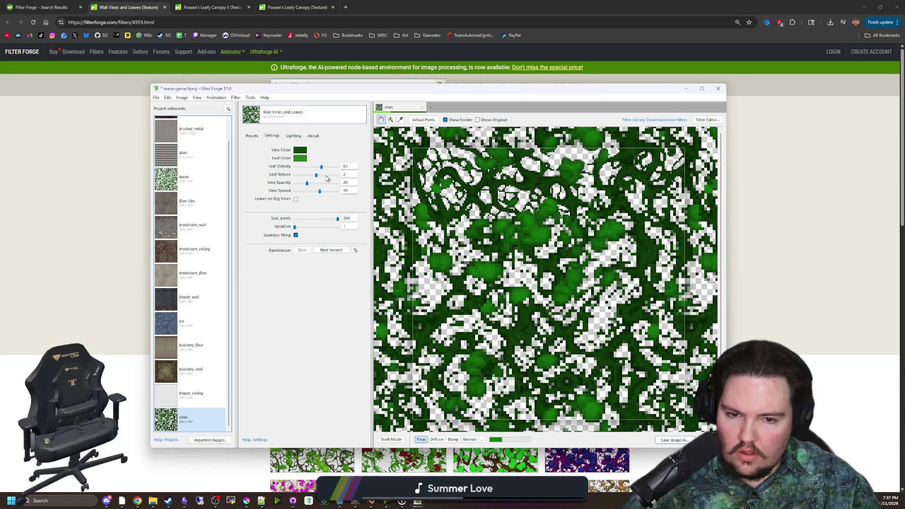
- Try Vine Spread values from 1 to 56, settling around 48
{"action": "left_click", "coordinate": [307, 192]}
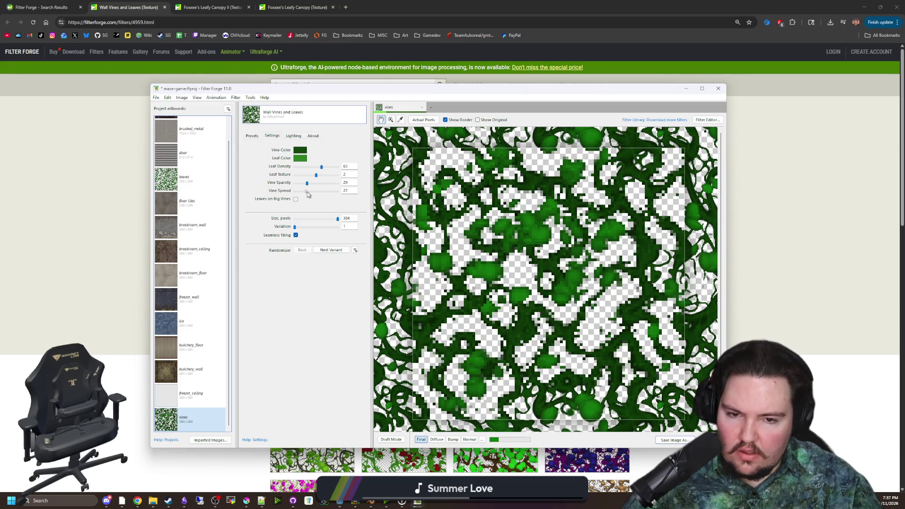
{"action": "left_click", "coordinate": [298, 191]}
{"action": "left_click_drag", "start_coordinate": [297, 192], "coordinate": [296, 192]}
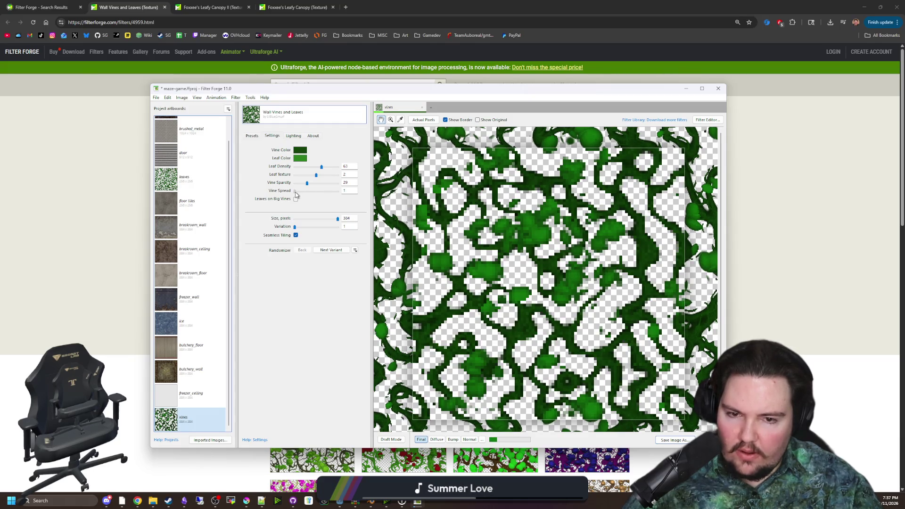
{"action": "left_click", "coordinate": [311, 192]}
{"action": "left_click_drag", "start_coordinate": [312, 194], "coordinate": [320, 194]}
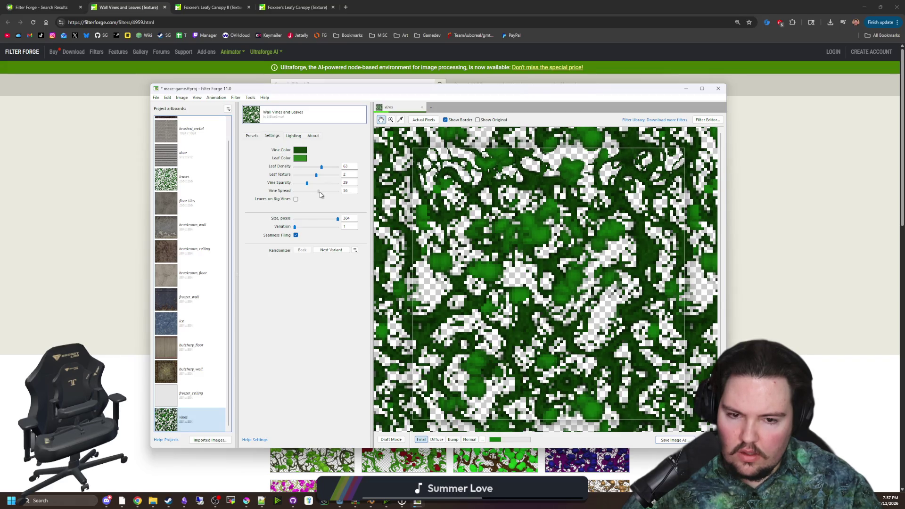
{"action": "left_click_drag", "start_coordinate": [319, 193], "coordinate": [314, 194]}
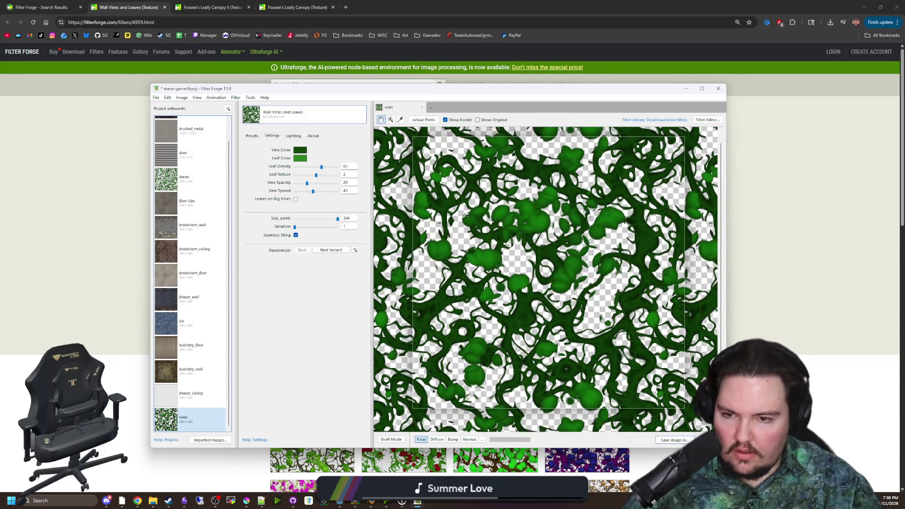
- Try Variations 2 and 12 for the vines texture, then settle back on Variation 2
{"action": "type", "text": "2"}
{"action": "key", "text": "Return"}
{"action": "scroll", "coordinate": [577, 264], "scroll_direction": "down", "scroll_amount": 2}
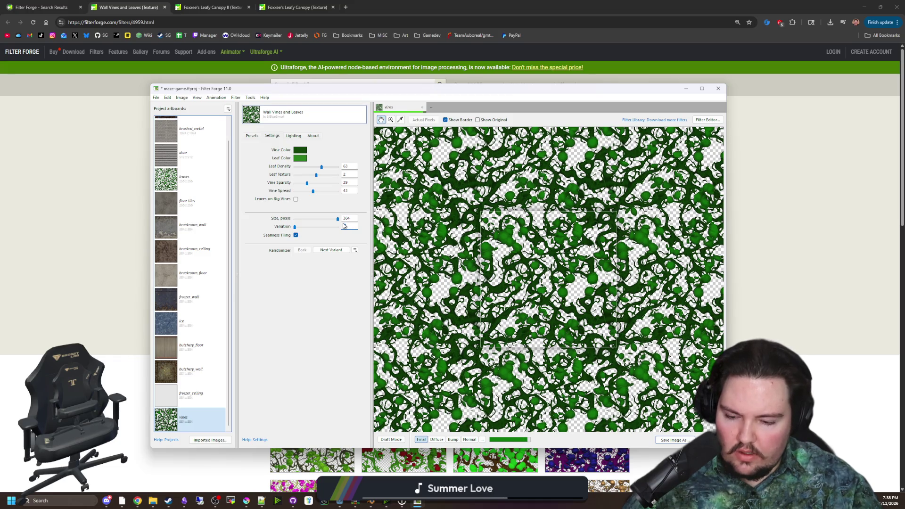
{"action": "key", "text": "Return"}
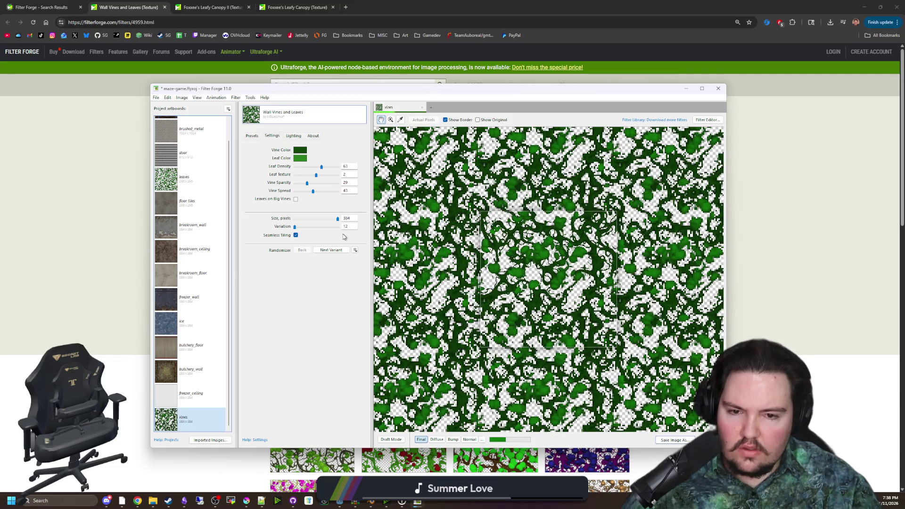
{"action": "scroll", "coordinate": [496, 274], "scroll_direction": "down", "scroll_amount": 2}
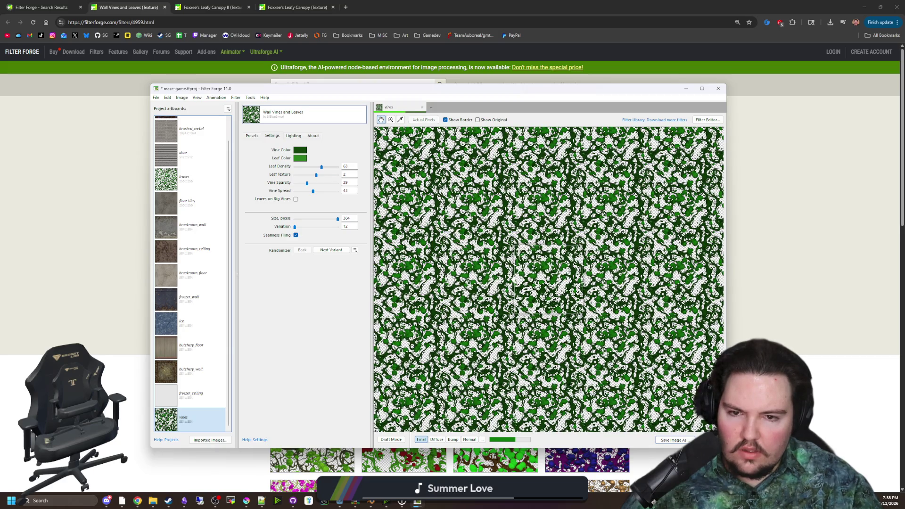
{"action": "scroll", "coordinate": [549, 278], "scroll_direction": "up", "scroll_amount": 2}
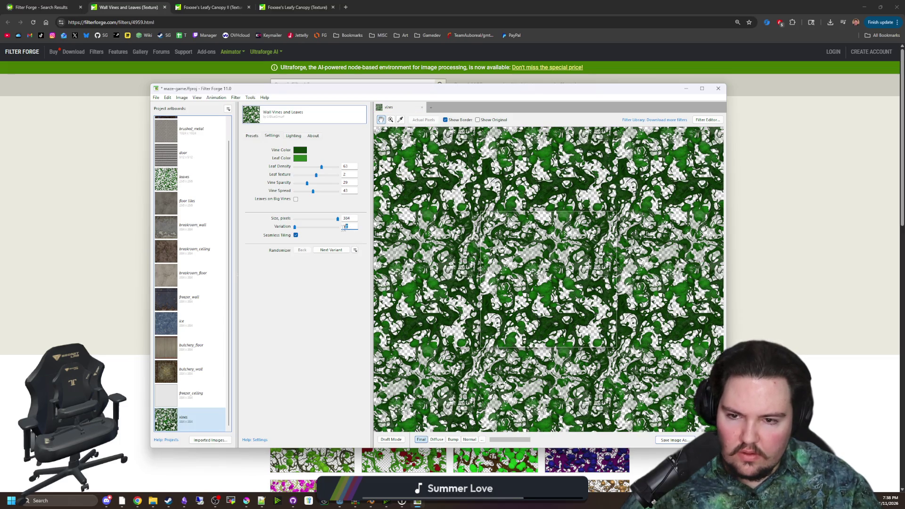
{"action": "key", "text": "Return"}
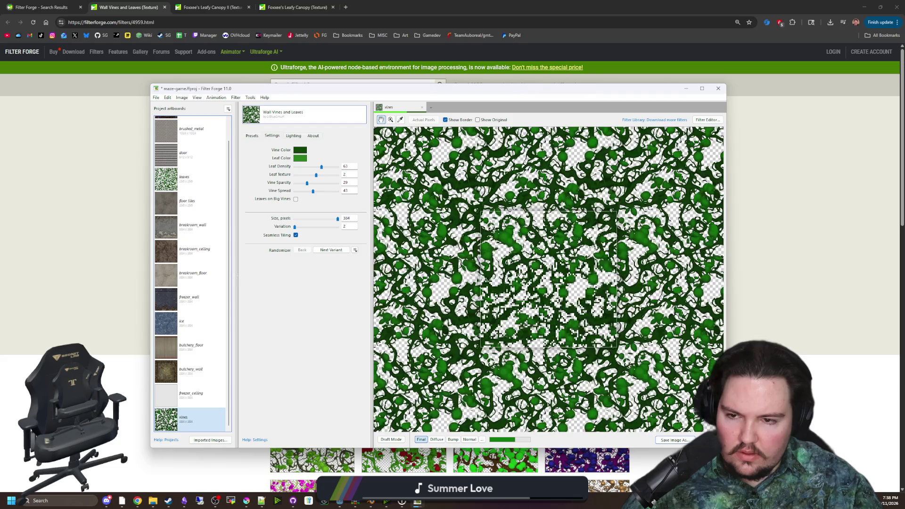
- Toggle Leaves on Big Vines on then off, and glance at Presets before returning to Settings
{"action": "left_click", "coordinate": [295, 198]}
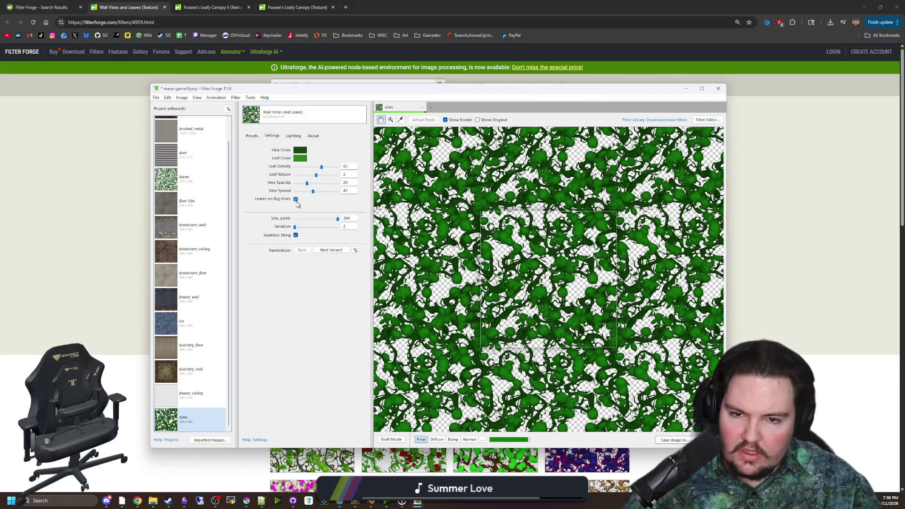
{"action": "left_click", "coordinate": [296, 199]}
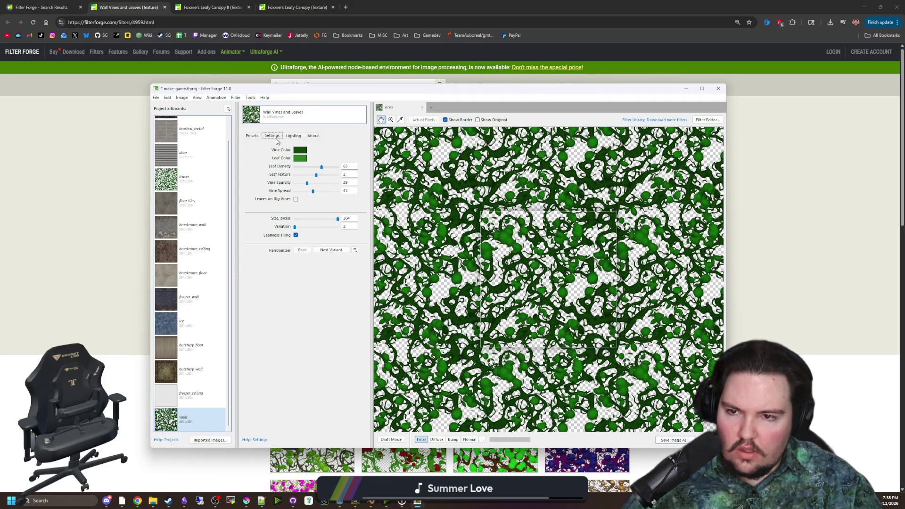
{"action": "left_click", "coordinate": [254, 136]}
{"action": "left_click", "coordinate": [268, 137]}
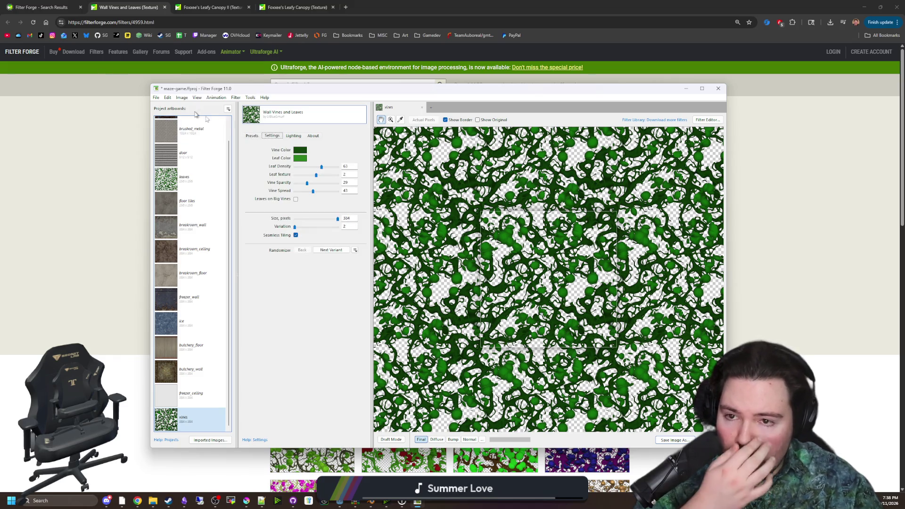
- Preview the vines texture's bump and normal maps, then return to the final view
{"action": "left_click", "coordinate": [454, 440]}
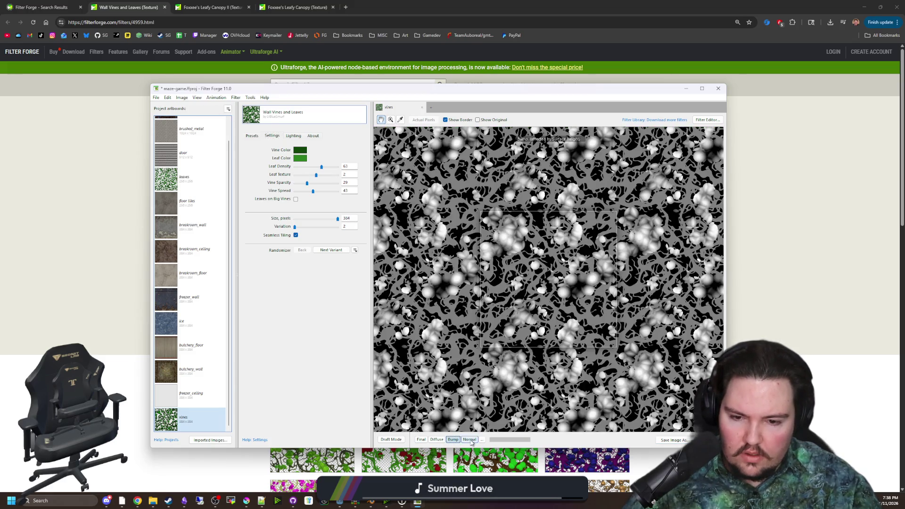
{"action": "left_click", "coordinate": [470, 441]}
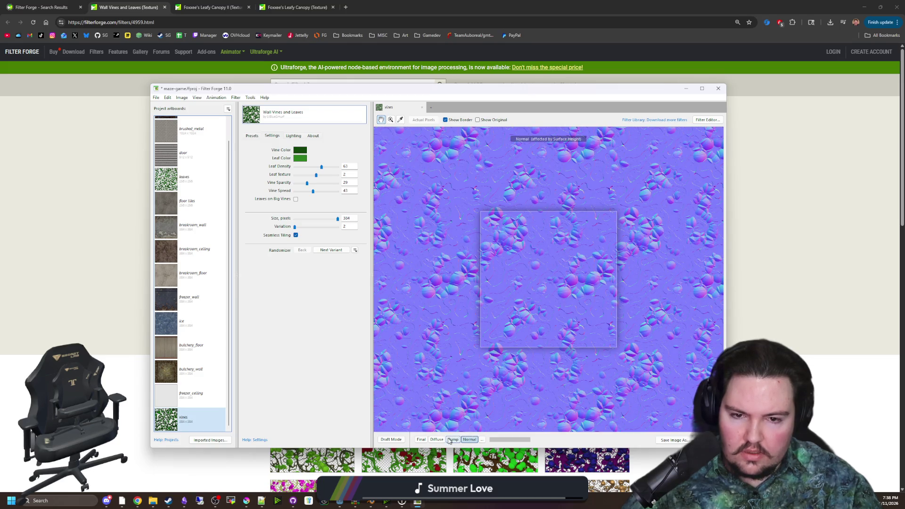
{"action": "left_click", "coordinate": [421, 440]}
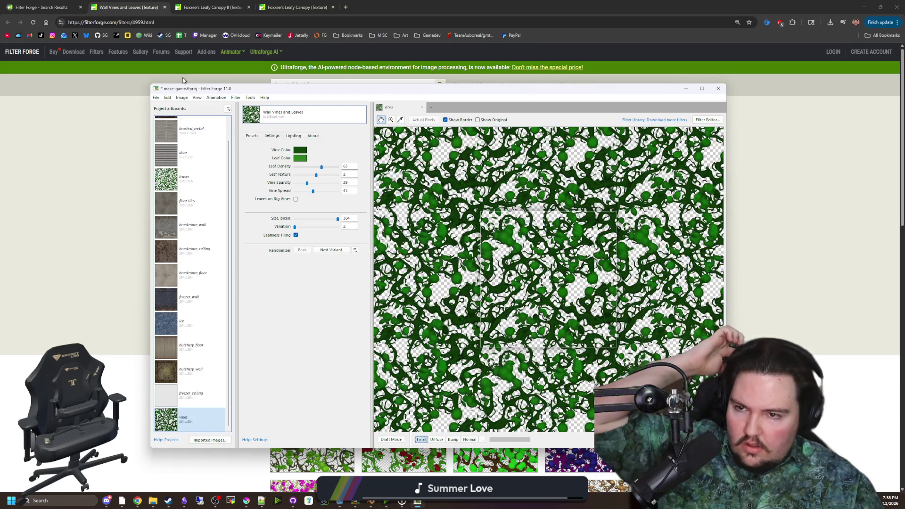
- Export the vines diffuse, bump and normal PNGs into maze-game's Textures folder
{"action": "left_click", "coordinate": [156, 98]}
{"action": "left_click", "coordinate": [157, 98]}
{"action": "left_click", "coordinate": [159, 99]}
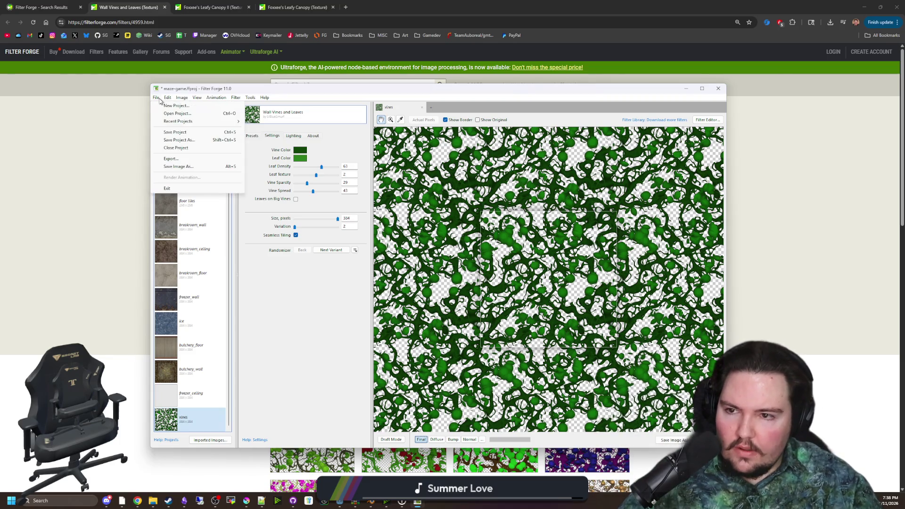
{"action": "left_click", "coordinate": [165, 159]}
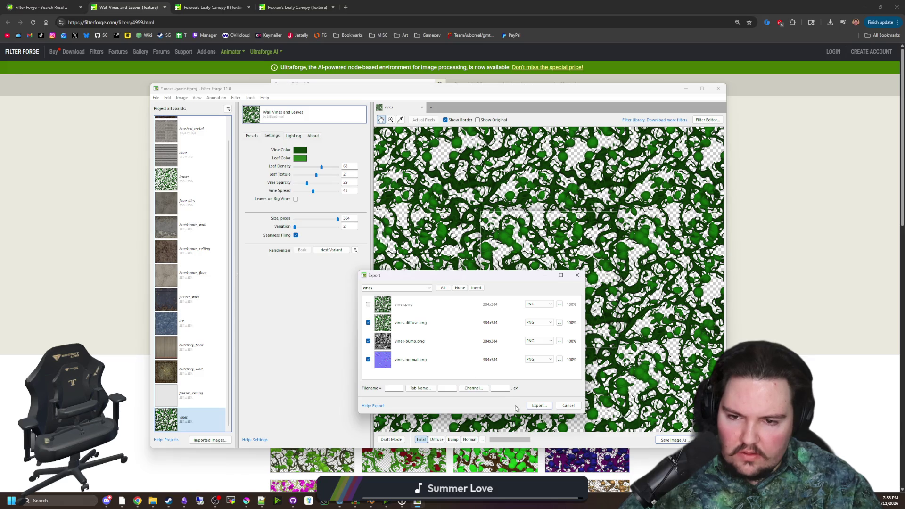
{"action": "left_click", "coordinate": [533, 404]}
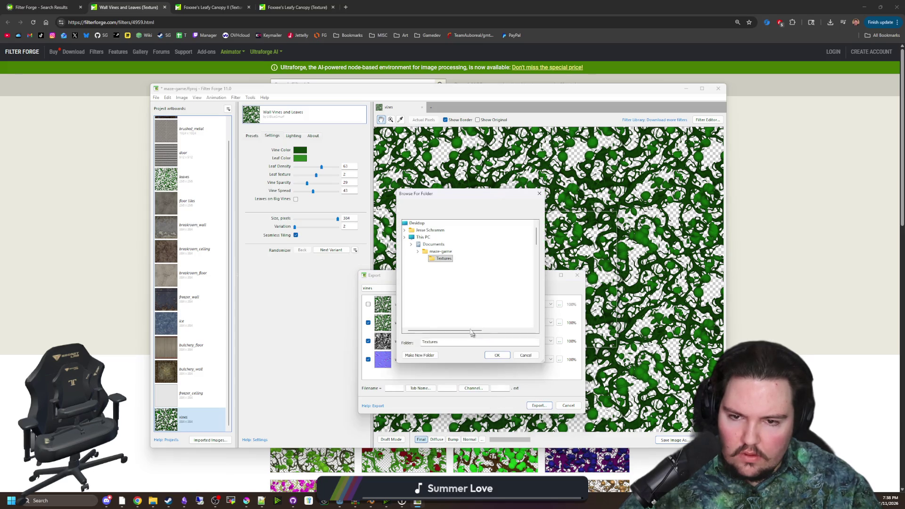
{"action": "left_click", "coordinate": [500, 355]}
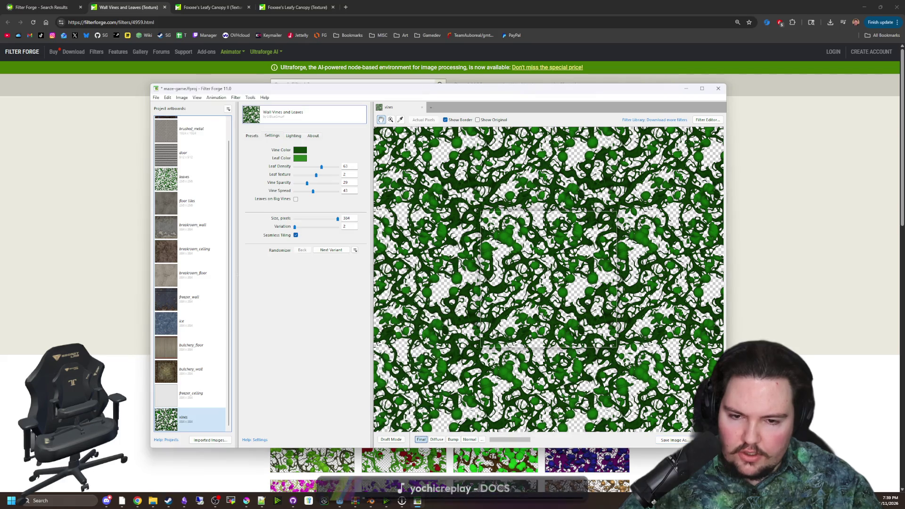
- Minimize Filter Forge and Chrome to get back to Godot
{"action": "left_click", "coordinate": [687, 89]}
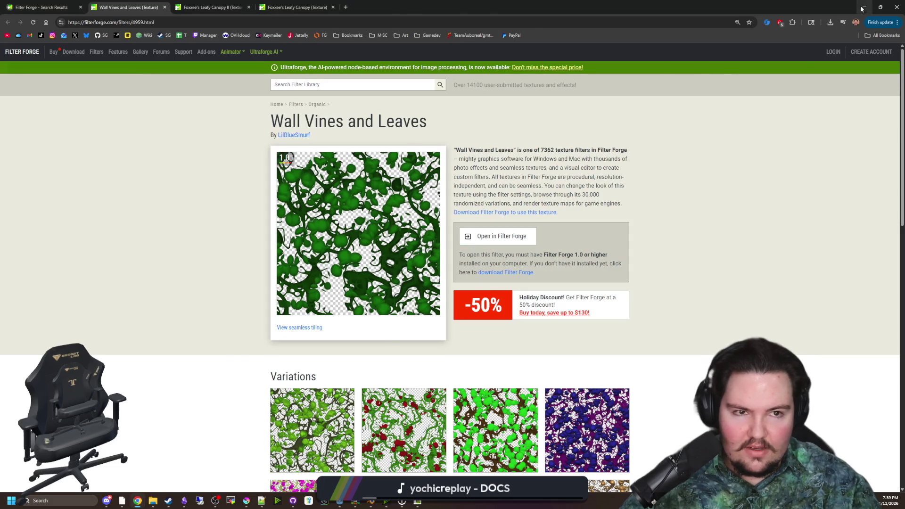
{"action": "left_click", "coordinate": [862, 8]}
{"action": "left_click", "coordinate": [688, 89]}
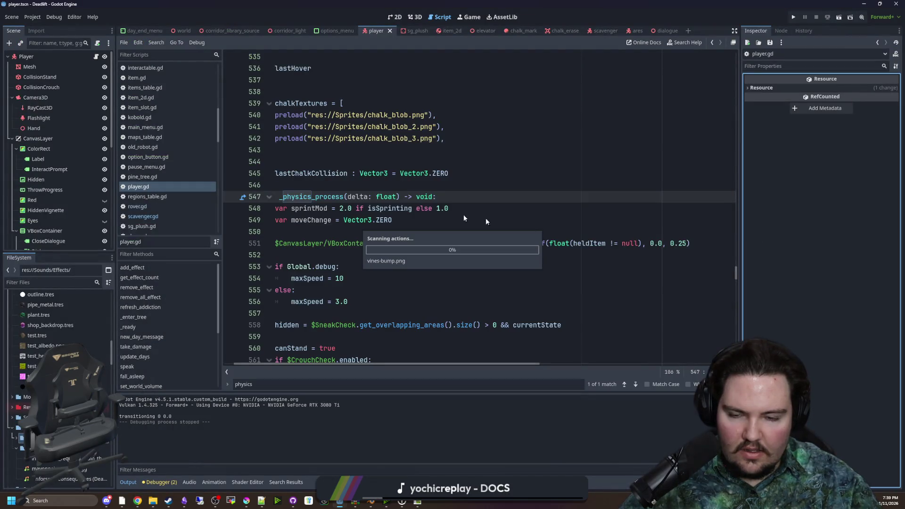
- Filter the FileSystem by 'wall' and select the breakroom_wall.tres material
{"action": "left_click", "coordinate": [90, 284]}
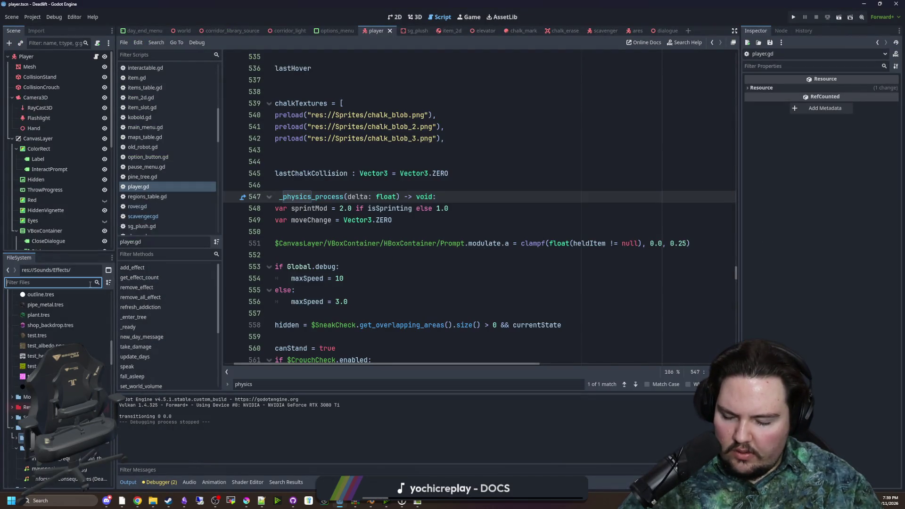
{"action": "type", "text": "wall"}
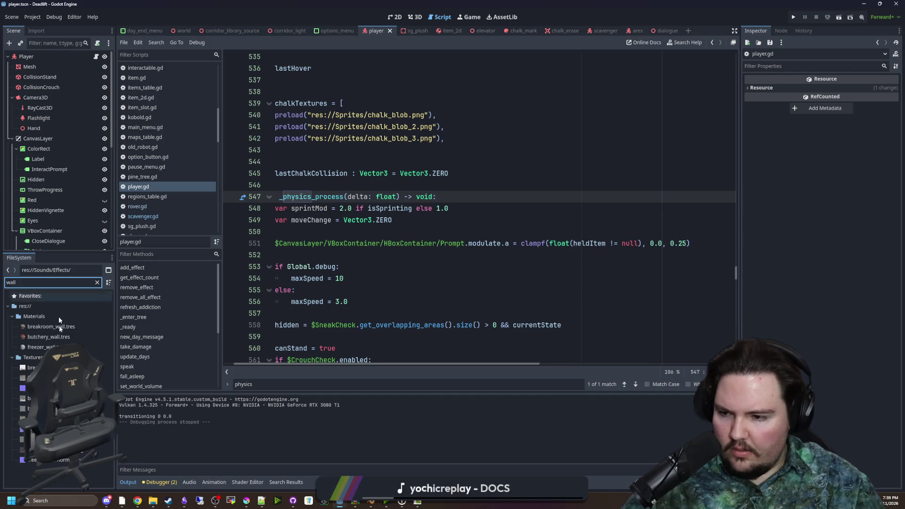
{"action": "left_click", "coordinate": [61, 330]}
{"action": "right_click", "coordinate": [67, 327]}
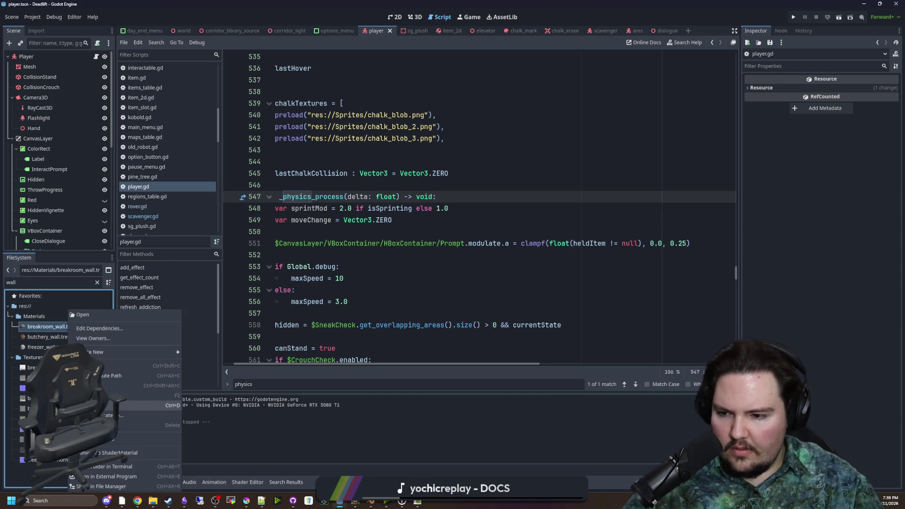
{"action": "left_click", "coordinate": [136, 405]}
{"action": "left_click", "coordinate": [480, 285]}
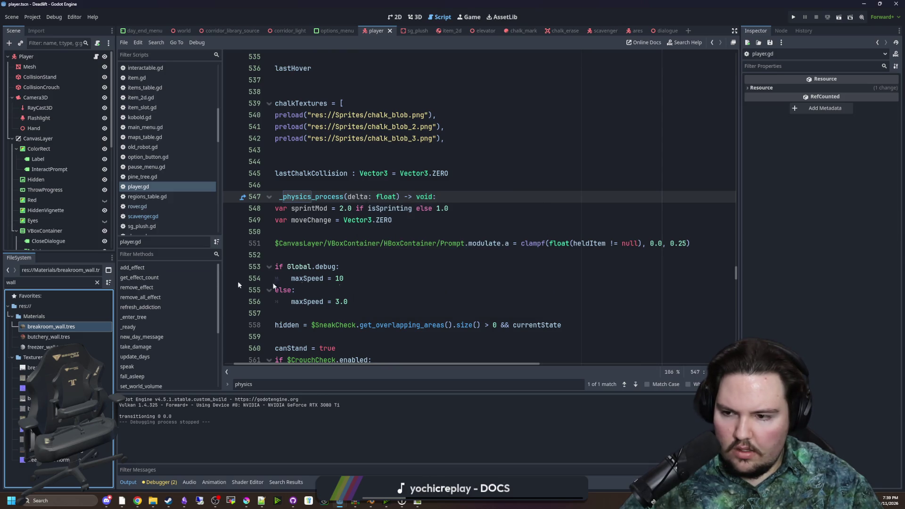
- Duplicate breakroom_wall.tres as overgrowth_wall.tres and show it in the Inspector
{"action": "right_click", "coordinate": [50, 326]}
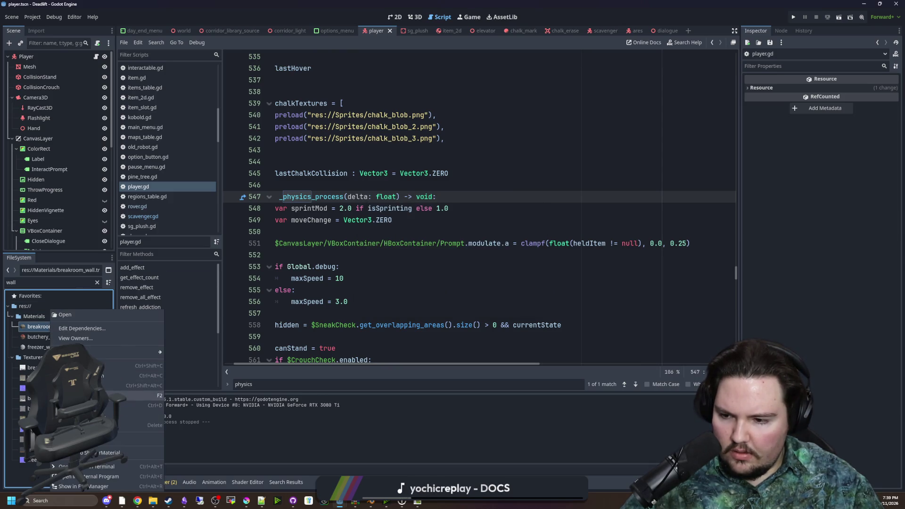
{"action": "left_click", "coordinate": [85, 405]}
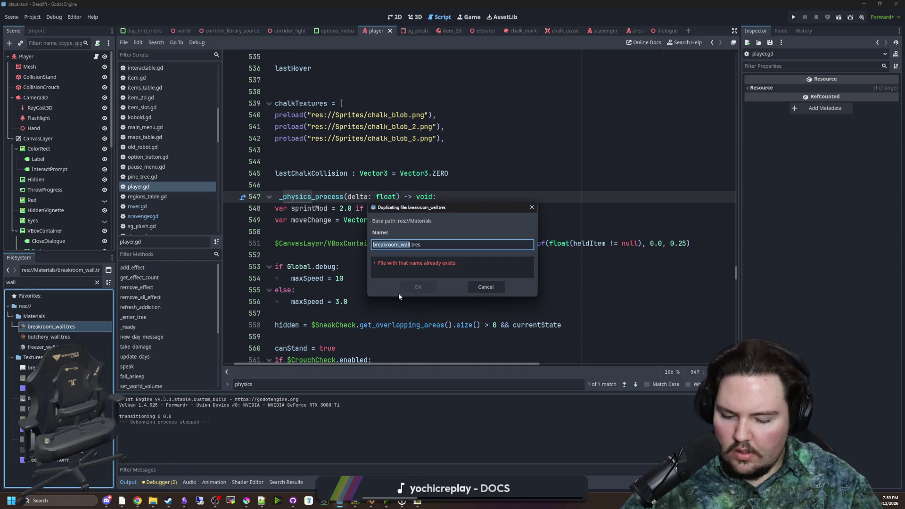
{"action": "type", "text": "overgrowth"}
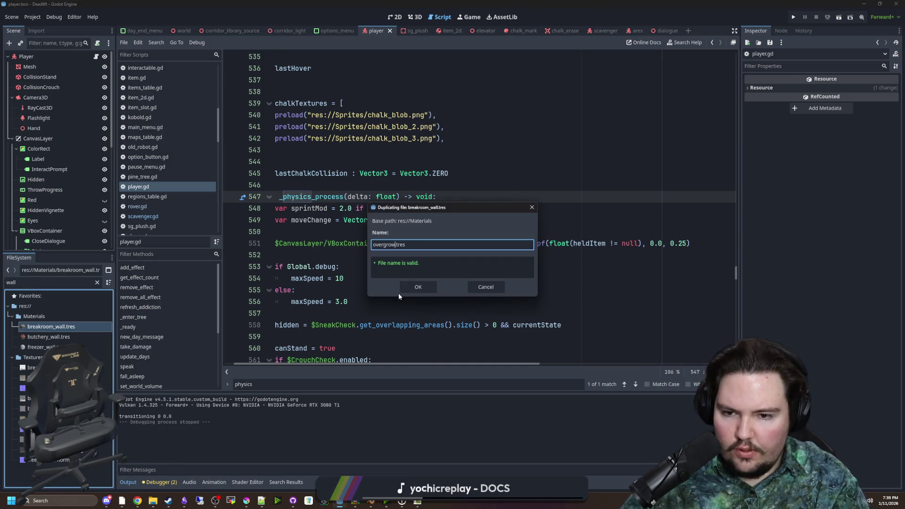
{"action": "type", "text": "_walls"}
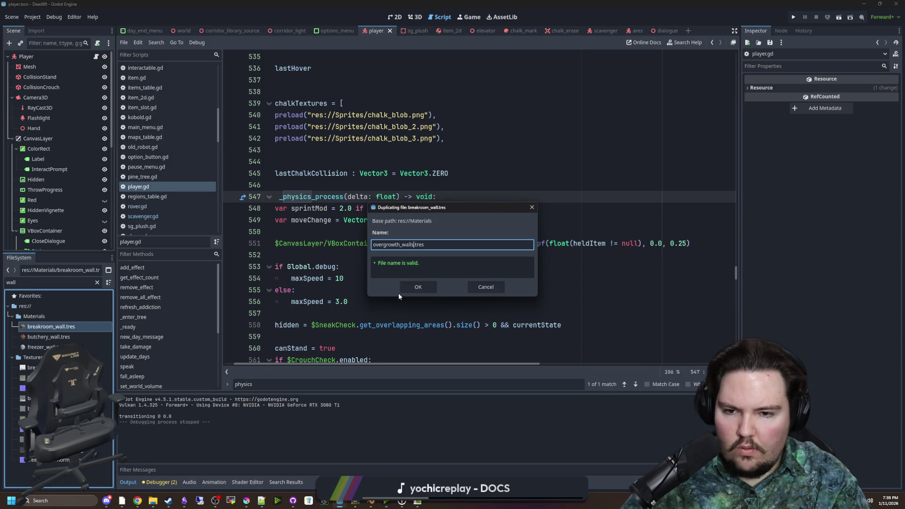
{"action": "key", "text": "Return"}
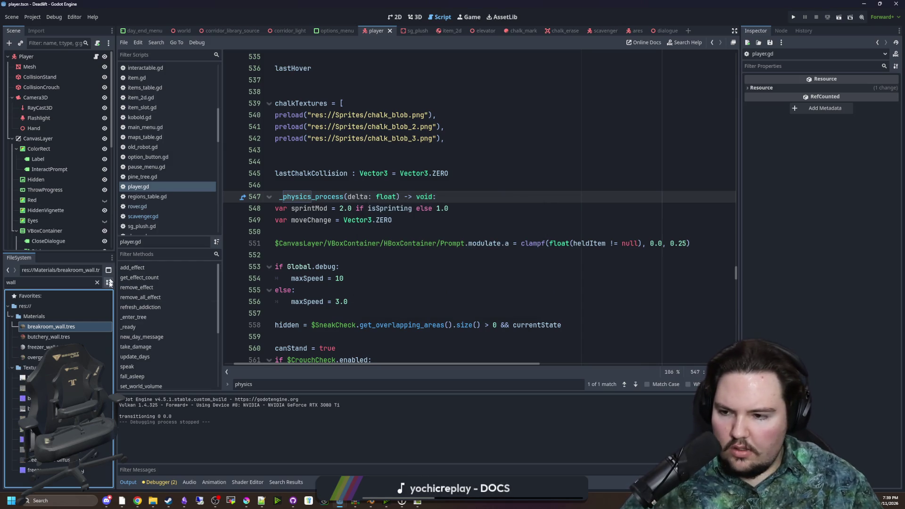
{"action": "left_click", "coordinate": [35, 358]}
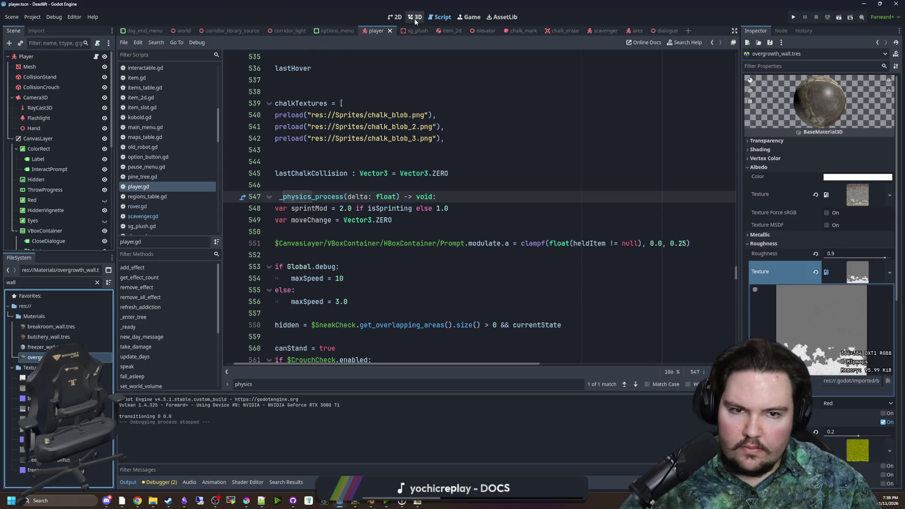
- Switch to the 3D view, filter files by 'corri' and open corridor_library_source.tscn
{"action": "left_click", "coordinate": [414, 18]}
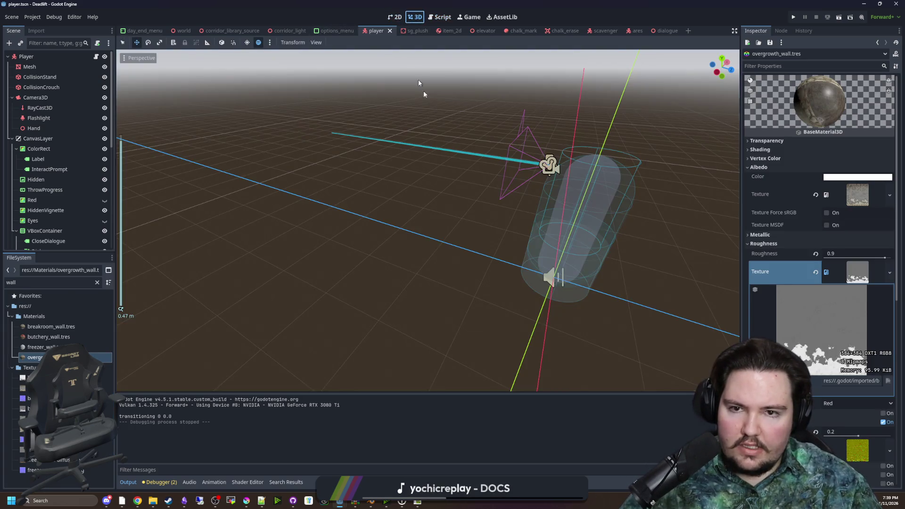
{"action": "scroll", "coordinate": [312, 199], "scroll_direction": "down", "scroll_amount": 4}
{"action": "left_click", "coordinate": [97, 282]}
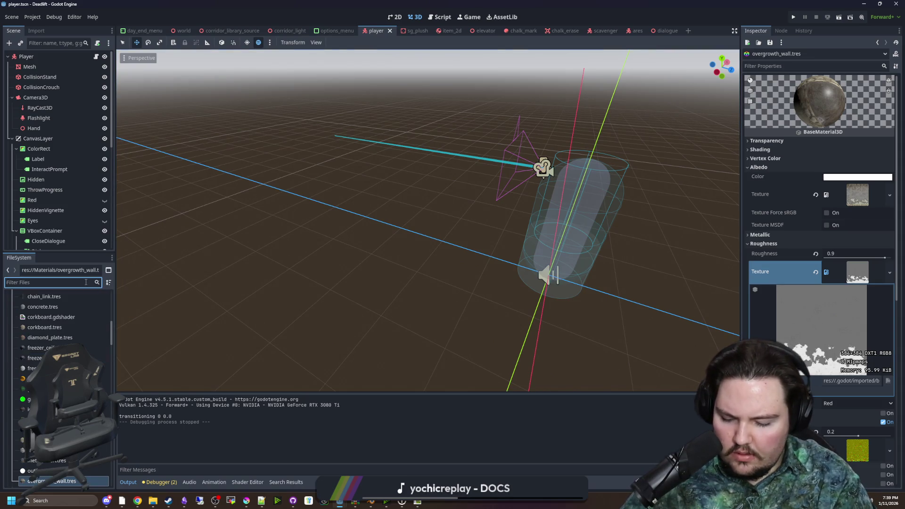
{"action": "type", "text": "corrid"}
{"action": "double_click", "coordinate": [47, 347]}
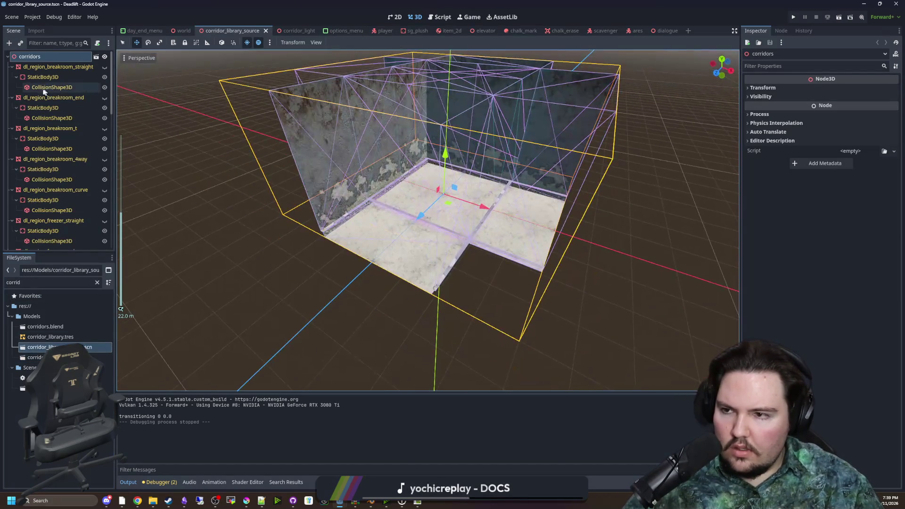
- Collapse the breakroom, freezer and butchery corridor nodes in the scene tree
{"action": "left_click", "coordinate": [12, 67]}
{"action": "left_click", "coordinate": [11, 77]}
{"action": "left_click", "coordinate": [12, 88]}
{"action": "left_click", "coordinate": [12, 98]}
{"action": "left_click", "coordinate": [12, 108]}
{"action": "left_click", "coordinate": [12, 118]}
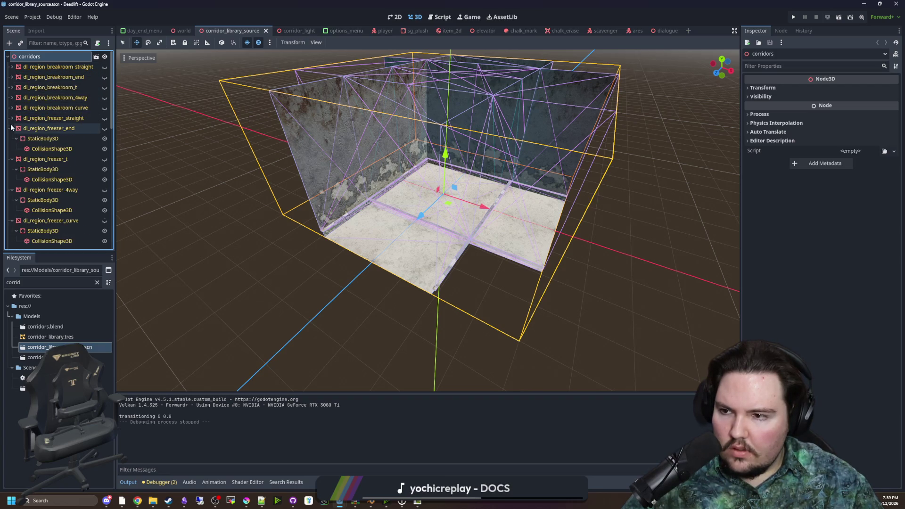
{"action": "left_click", "coordinate": [12, 128]}
{"action": "left_click", "coordinate": [12, 138]}
{"action": "left_click", "coordinate": [11, 149]}
{"action": "left_click", "coordinate": [12, 158]}
{"action": "left_click", "coordinate": [11, 169]}
{"action": "left_click", "coordinate": [12, 179]}
{"action": "left_click", "coordinate": [12, 189]}
{"action": "left_click", "coordinate": [12, 200]}
{"action": "left_click", "coordinate": [11, 210]}
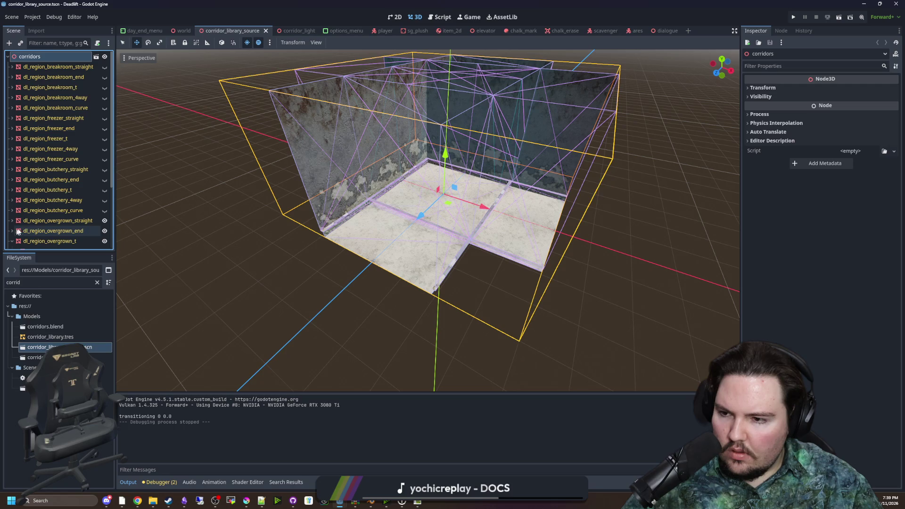
- Select all five dl_region_overgrown corridor meshes
{"action": "left_click", "coordinate": [11, 221]}
{"action": "left_click", "coordinate": [12, 151]}
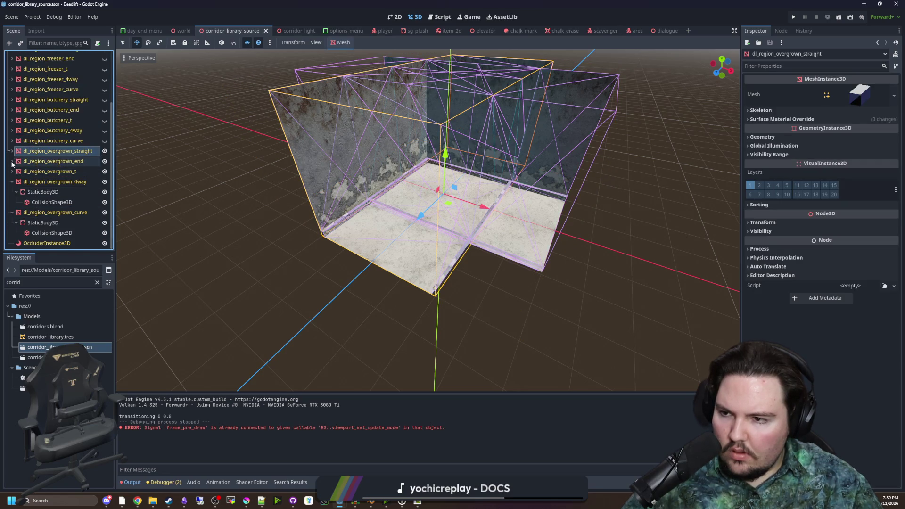
{"action": "left_click", "coordinate": [12, 181]}
{"action": "left_click", "coordinate": [11, 214]}
{"action": "left_click", "coordinate": [40, 234]}
{"action": "left_click", "coordinate": [71, 193], "text": "shift"}
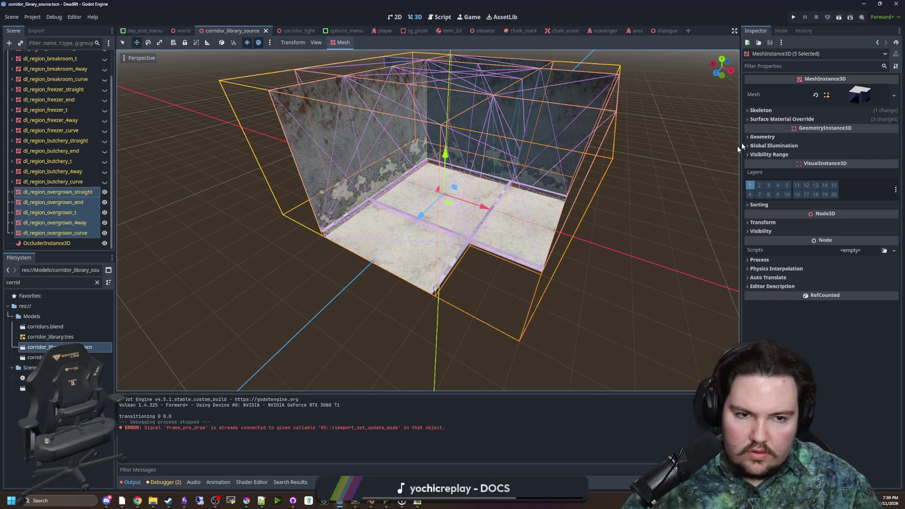
- Assign overgrowth_wall.tres to Surface Material Override slot 1 and frame the meshes
{"action": "left_click", "coordinate": [778, 119]}
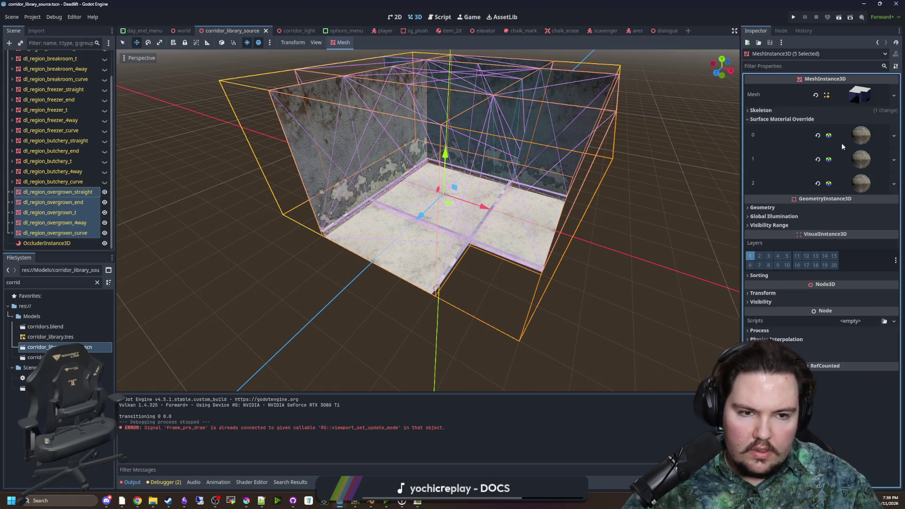
{"action": "left_click", "coordinate": [79, 284]}
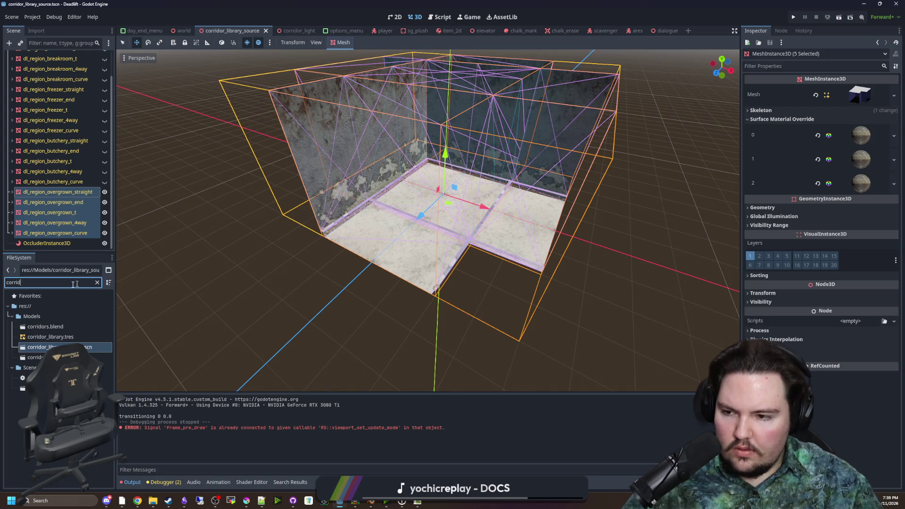
{"action": "type", "text": "over"}
{"action": "mouse_move", "coordinate": [52, 326]}
{"action": "left_mouse_down"}
{"action": "mouse_move", "coordinate": [641, 252]}
{"action": "mouse_move", "coordinate": [860, 159]}
{"action": "left_mouse_up"}
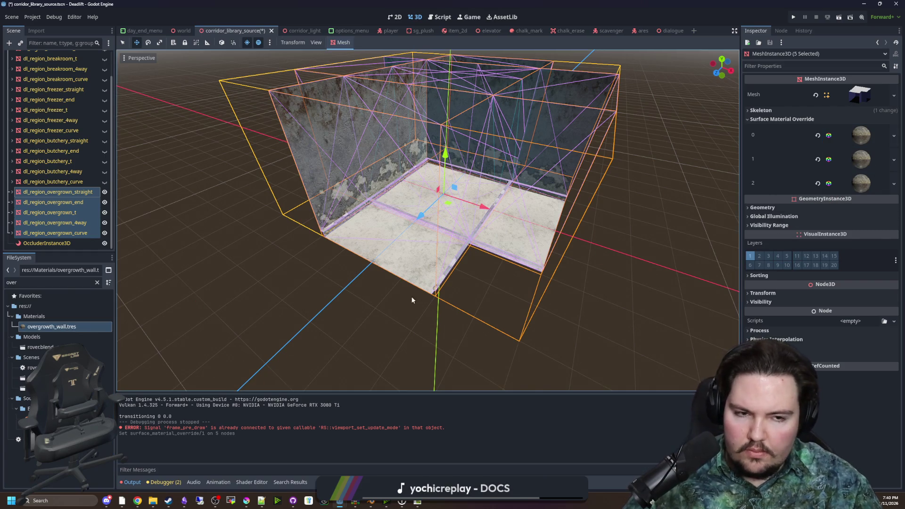
{"action": "scroll", "coordinate": [406, 280], "scroll_direction": "up", "scroll_amount": 3}
{"action": "key", "text": "f"}
{"action": "left_click", "coordinate": [861, 161]}
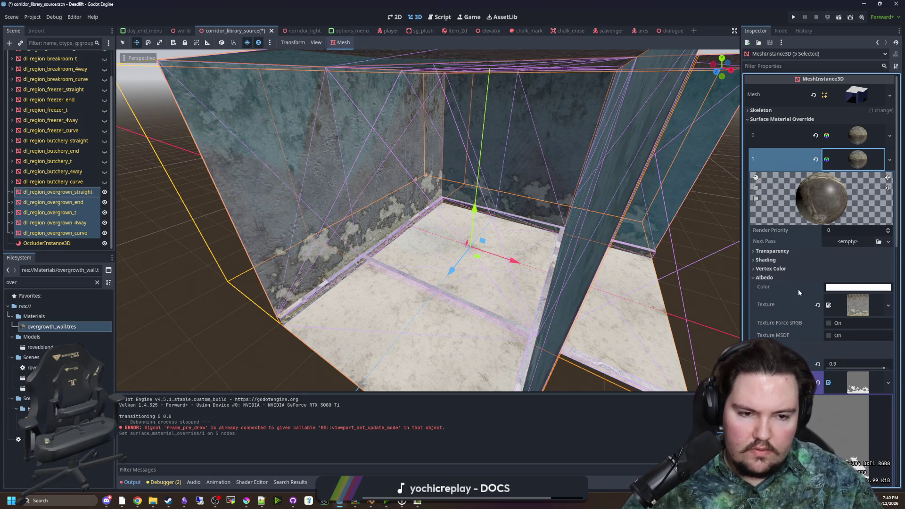
- Enable the material's Detail layer and quick-load vines-diffuse.png as Detail Albedo
{"action": "scroll", "coordinate": [787, 282], "scroll_direction": "down", "scroll_amount": 3}
{"action": "scroll", "coordinate": [789, 234], "scroll_direction": "down", "scroll_amount": 4}
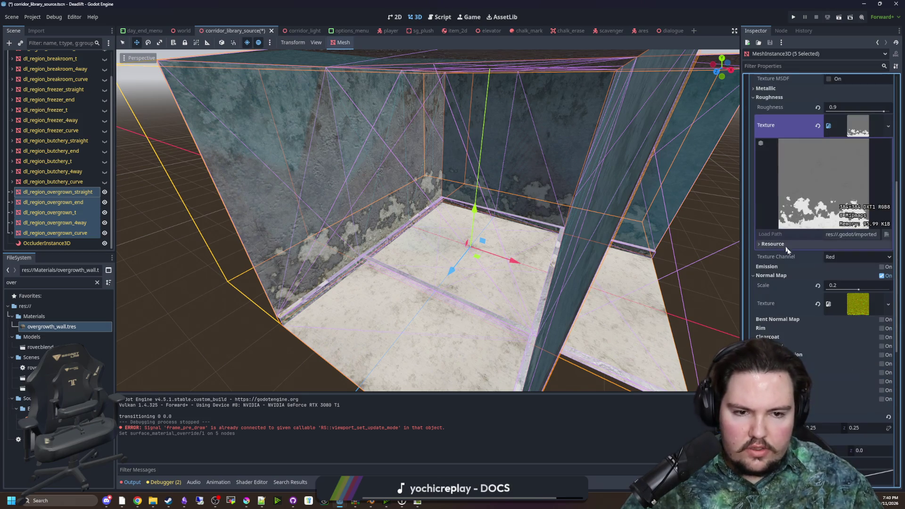
{"action": "left_click", "coordinate": [882, 400]}
{"action": "scroll", "coordinate": [831, 399], "scroll_direction": "down", "scroll_amount": 3}
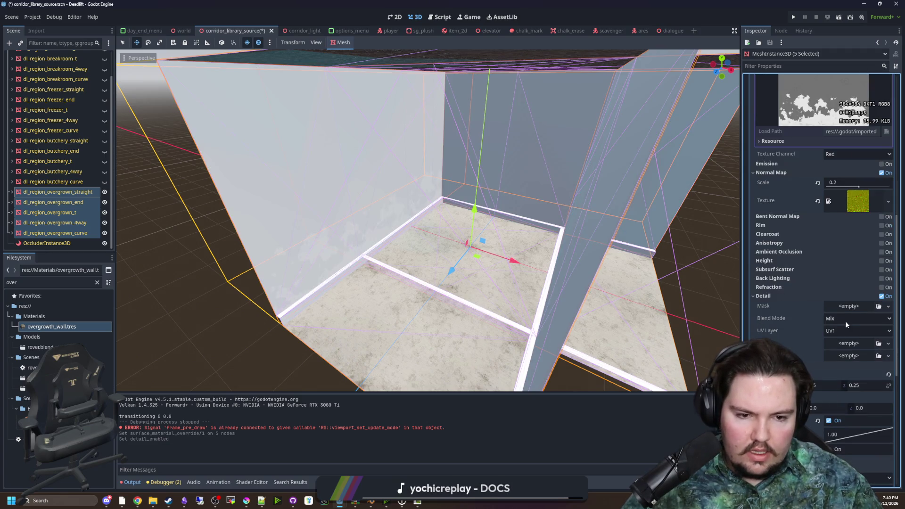
{"action": "left_click", "coordinate": [848, 343]}
{"action": "left_click", "coordinate": [853, 438]}
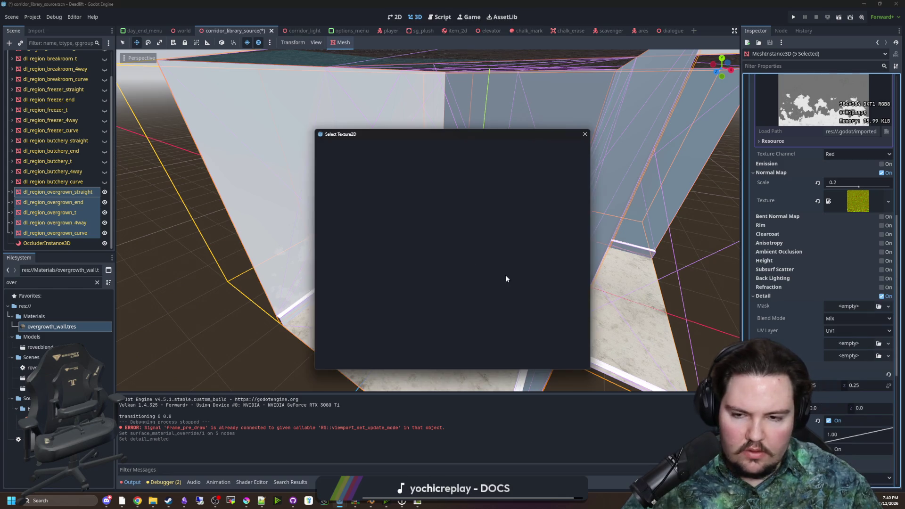
{"action": "type", "text": "vine"}
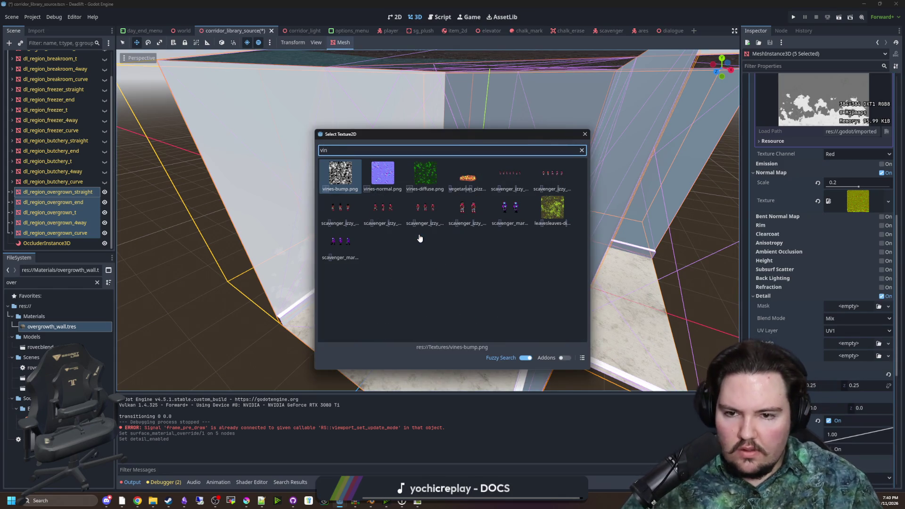
{"action": "double_click", "coordinate": [434, 176]}
{"action": "left_click_drag", "start_coordinate": [435, 178], "coordinate": [650, 284]}
- Quick-load vines-normal.png as Detail Normal and turn on world triplanar mapping
{"action": "left_click", "coordinate": [828, 366]}
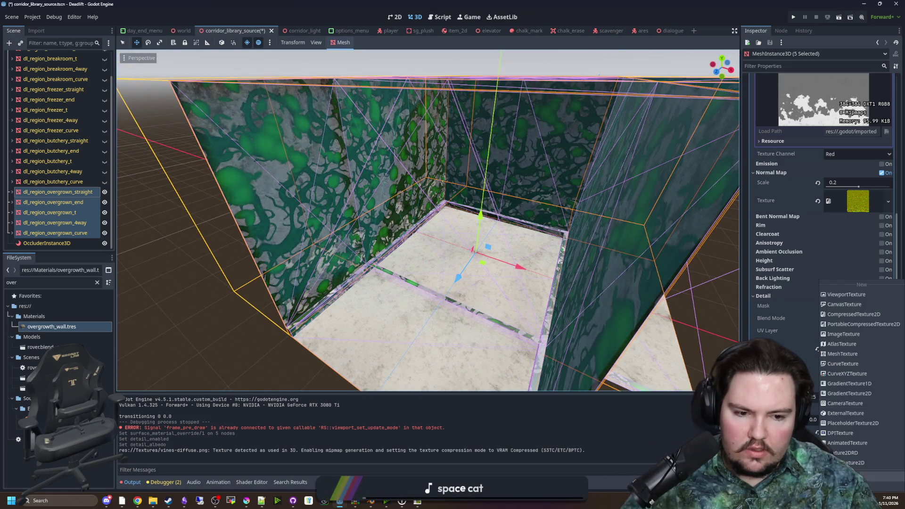
{"action": "left_click", "coordinate": [843, 415]}
{"action": "type", "text": "vine"}
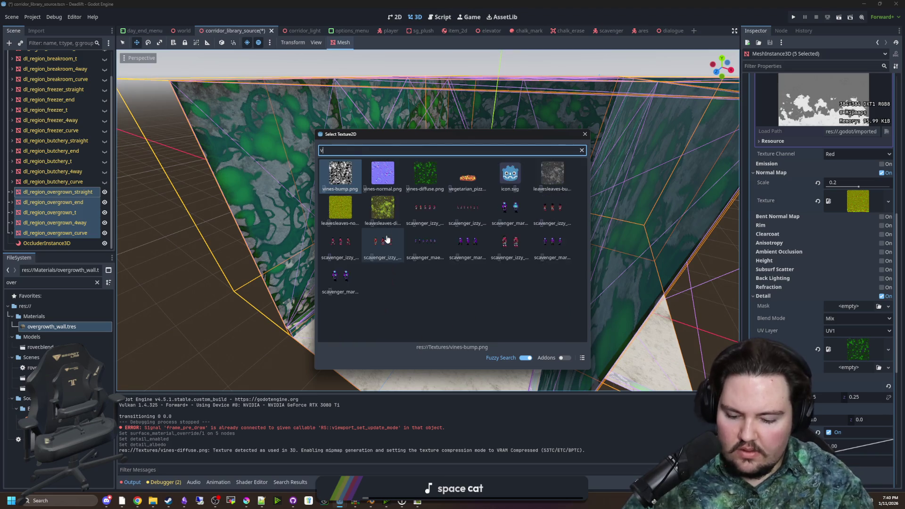
{"action": "double_click", "coordinate": [373, 180]}
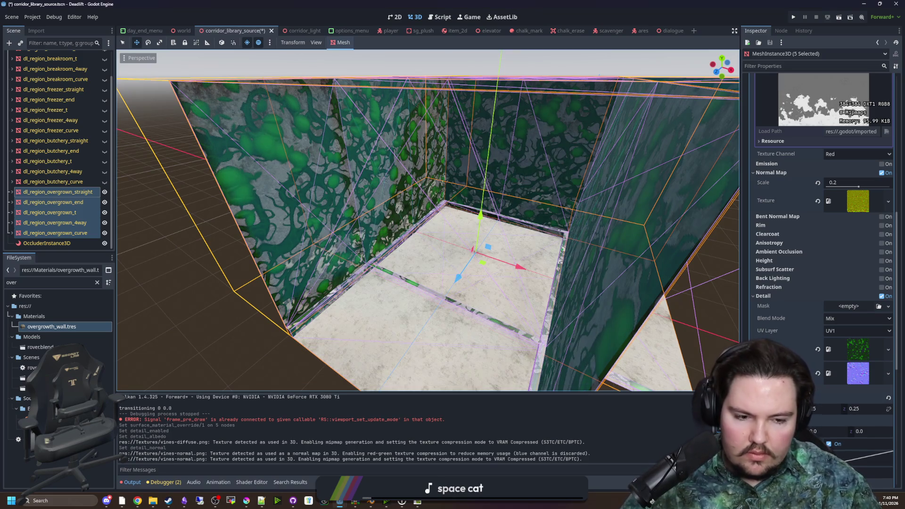
{"action": "scroll", "coordinate": [783, 340], "scroll_direction": "down", "scroll_amount": 5}
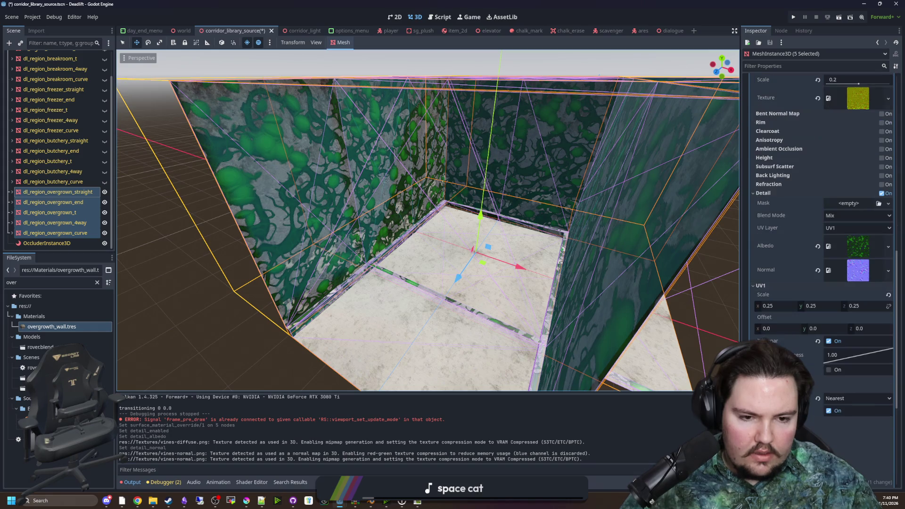
{"action": "left_click", "coordinate": [828, 369]}
- Try several detail UV1 scales, settle back on 0.25, and toggle UV2 triplanar on then off
{"action": "left_click_drag", "start_coordinate": [778, 306], "coordinate": [766, 306]}
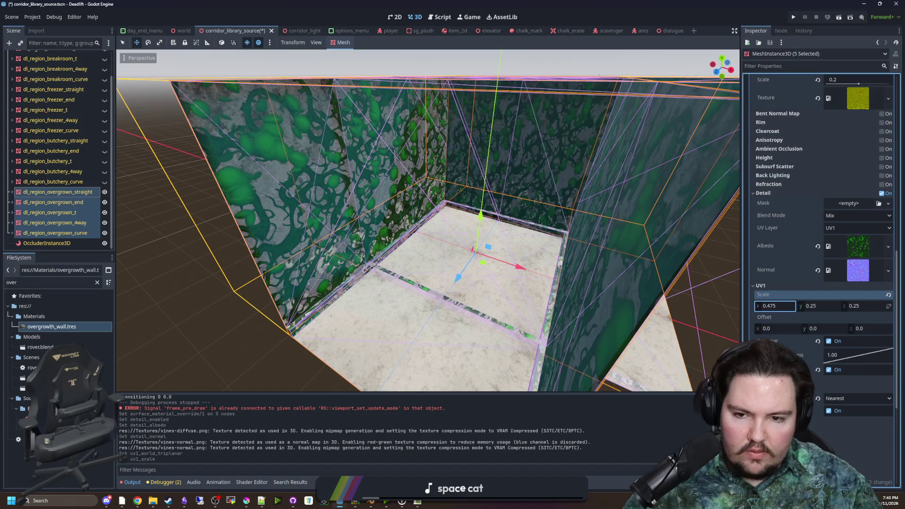
{"action": "key", "text": "ctrl+z"}
{"action": "key", "text": "w"}
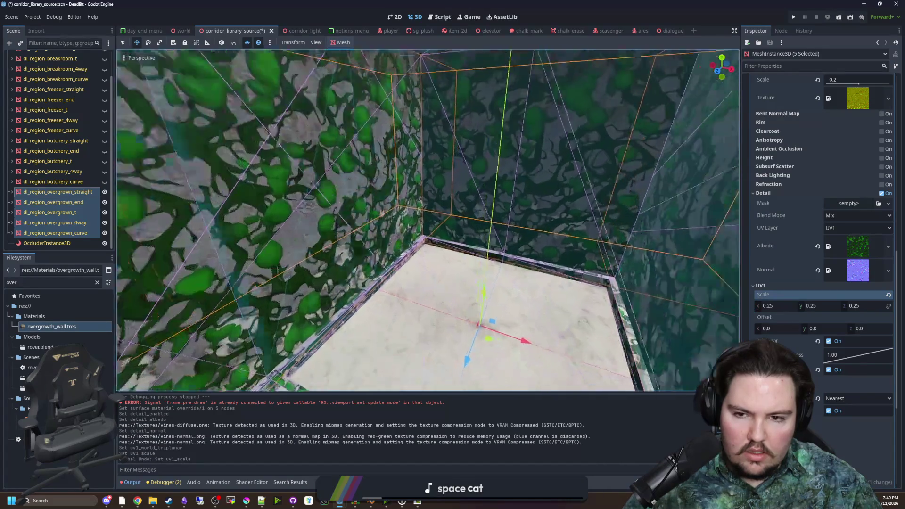
{"action": "mouse_move", "coordinate": [779, 307]}
{"action": "left_mouse_down"}
{"action": "mouse_move", "coordinate": [844, 307]}
{"action": "mouse_move", "coordinate": [780, 309]}
{"action": "left_mouse_up"}
{"action": "key", "text": "ctrl+z"}
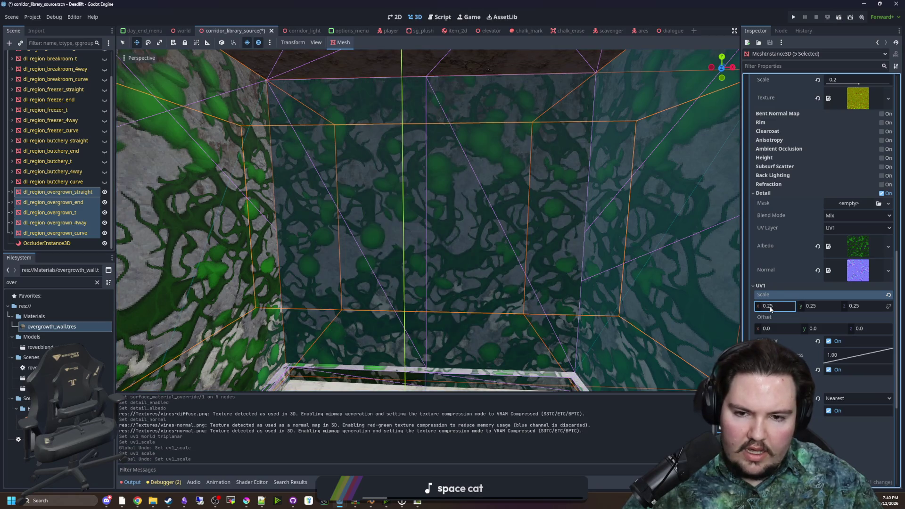
{"action": "left_click_drag", "start_coordinate": [782, 308], "coordinate": [824, 307]}
{"action": "left_click", "coordinate": [889, 295]}
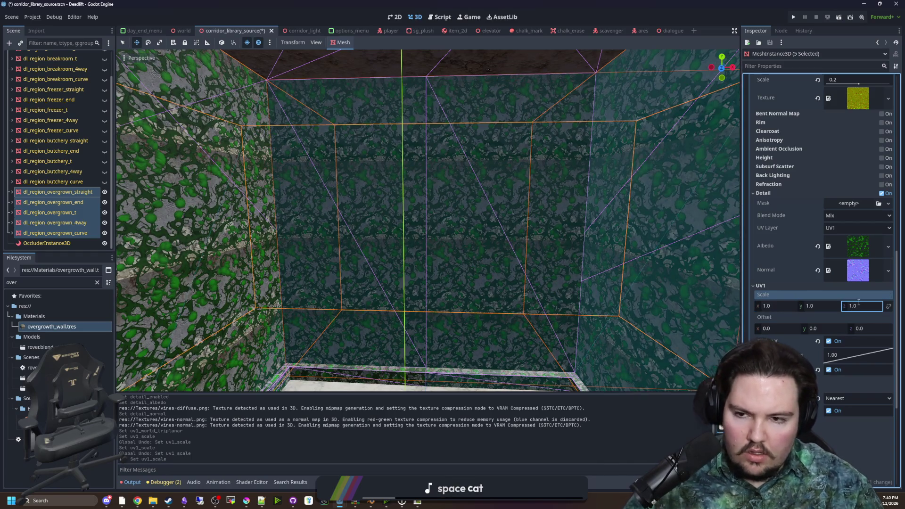
{"action": "key", "text": "ctrl+z"}
{"action": "key", "text": "ctrl+z"}
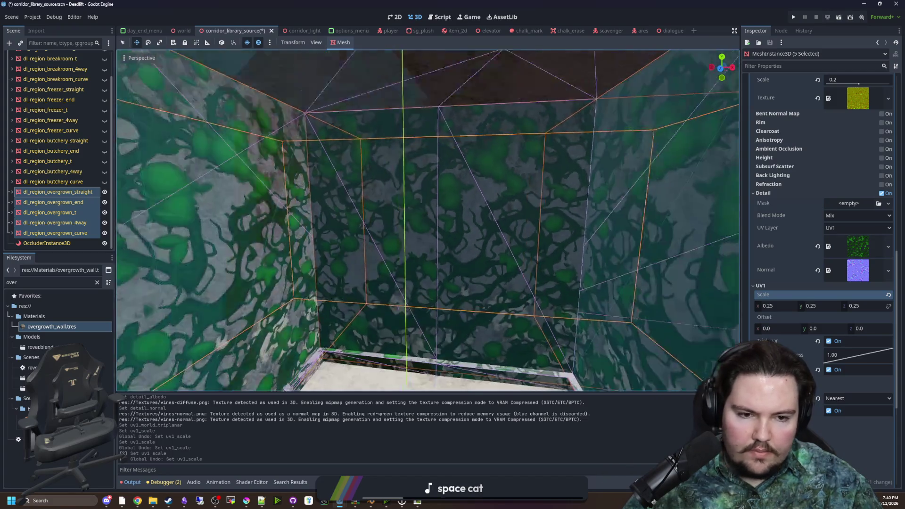
{"action": "scroll", "coordinate": [815, 397], "scroll_direction": "down", "scroll_amount": 2}
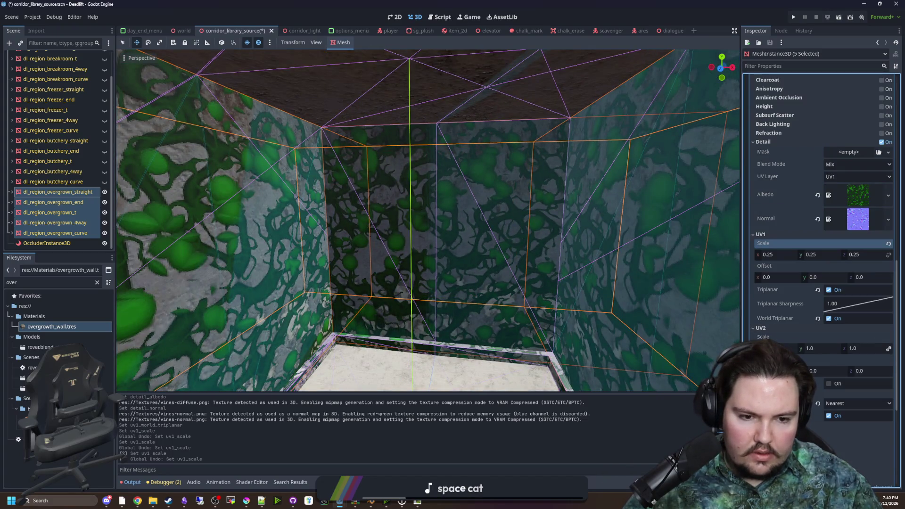
{"action": "left_click", "coordinate": [832, 385]}
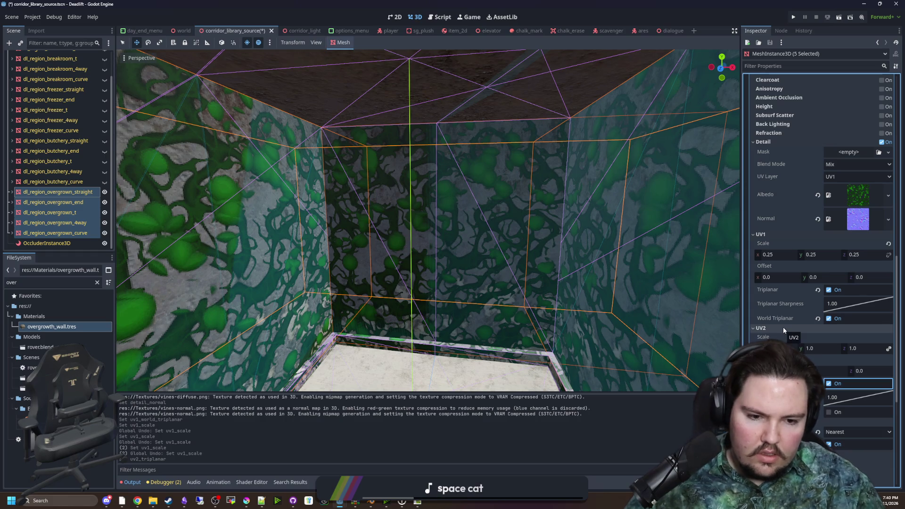
{"action": "left_click", "coordinate": [830, 384]}
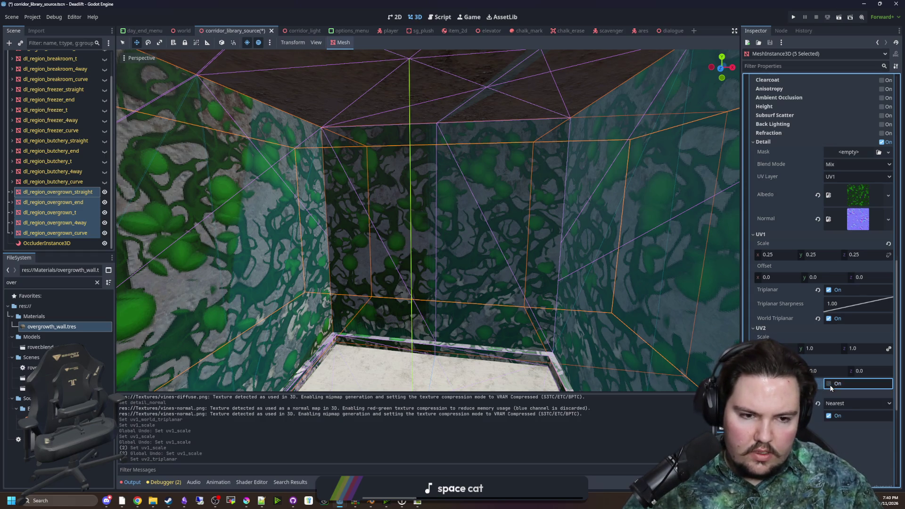
- Deselect the corridor meshes, save the scene with Ctrl+S, and run the project
{"action": "key", "text": "f"}
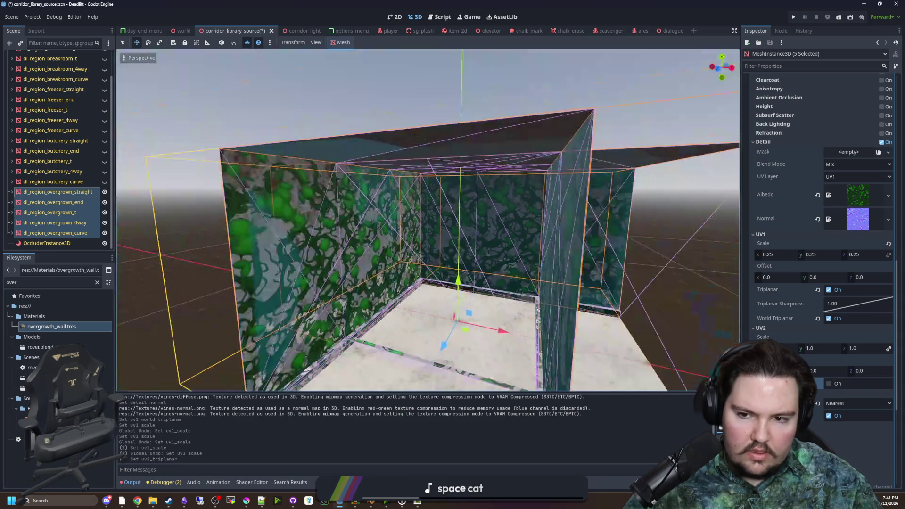
{"action": "scroll", "coordinate": [707, 332], "scroll_direction": "up", "scroll_amount": 4}
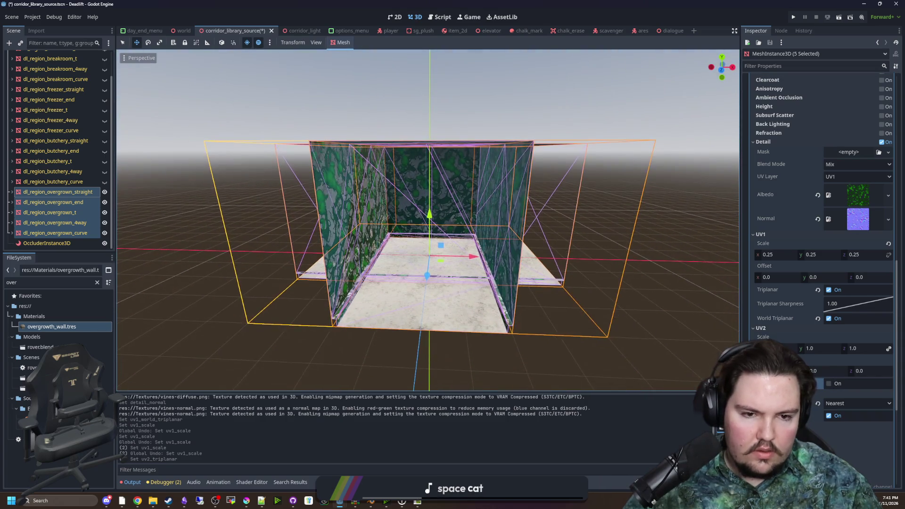
{"action": "left_click", "coordinate": [776, 326]}
{"action": "scroll", "coordinate": [646, 300], "scroll_direction": "down", "scroll_amount": 3}
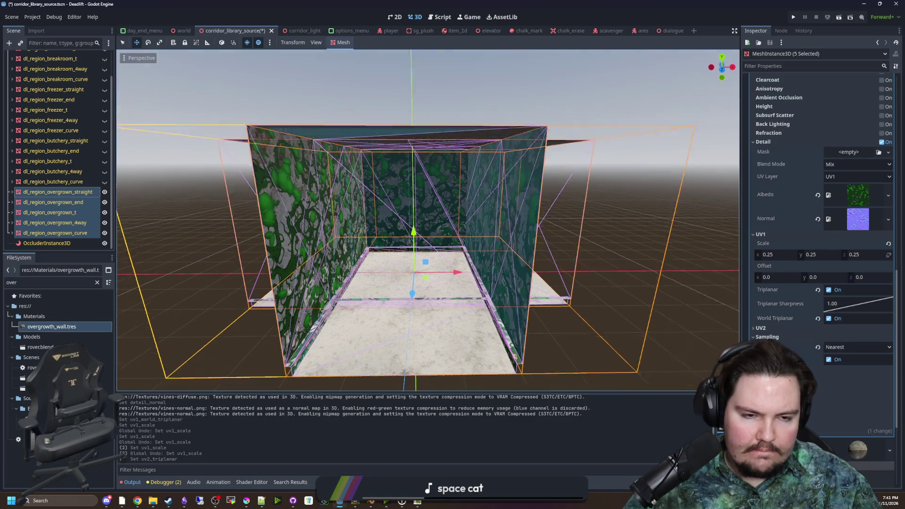
{"action": "left_click", "coordinate": [646, 299]}
{"action": "key", "text": "ctrl+s"}
{"action": "scroll", "coordinate": [536, 242], "scroll_direction": "up", "scroll_amount": 6}
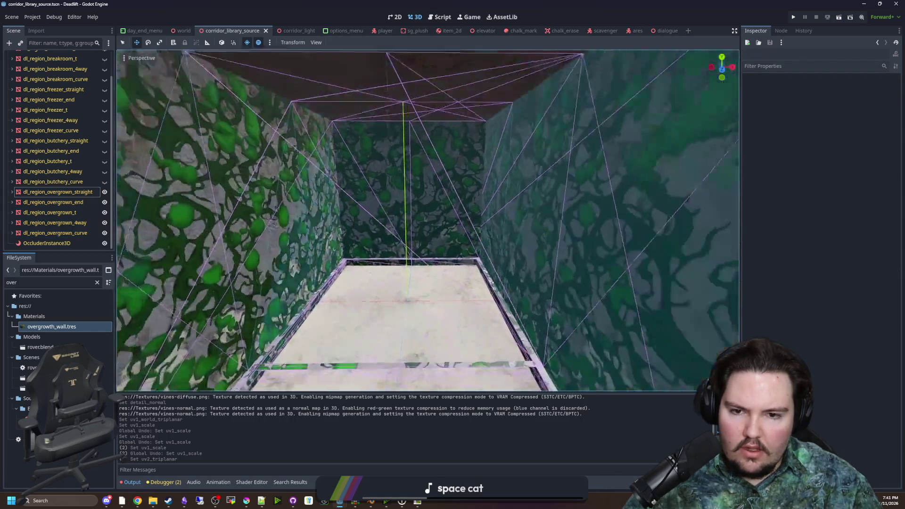
{"action": "key", "text": "ctrl+s"}
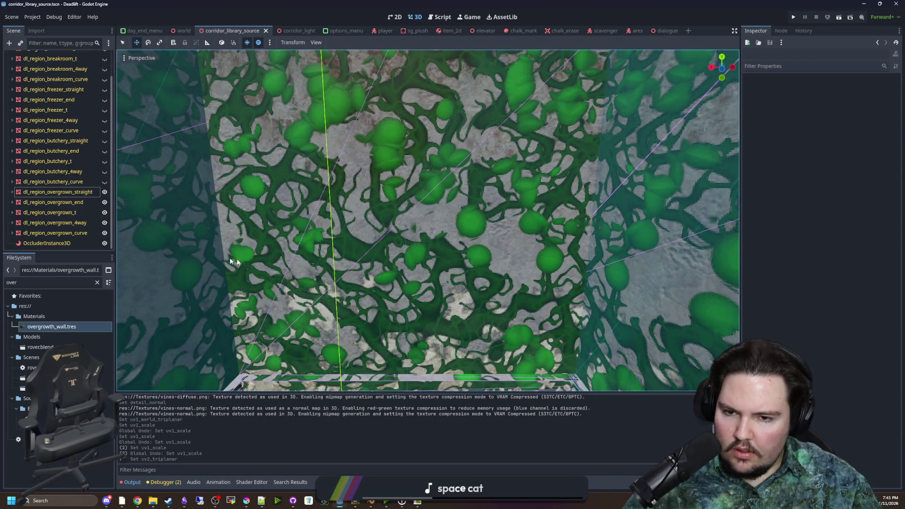
{"action": "scroll", "coordinate": [395, 258], "scroll_direction": "down", "scroll_amount": 5}
{"action": "scroll", "coordinate": [601, 262], "scroll_direction": "down", "scroll_amount": 4}
{"action": "key", "text": "ctrl+s"}
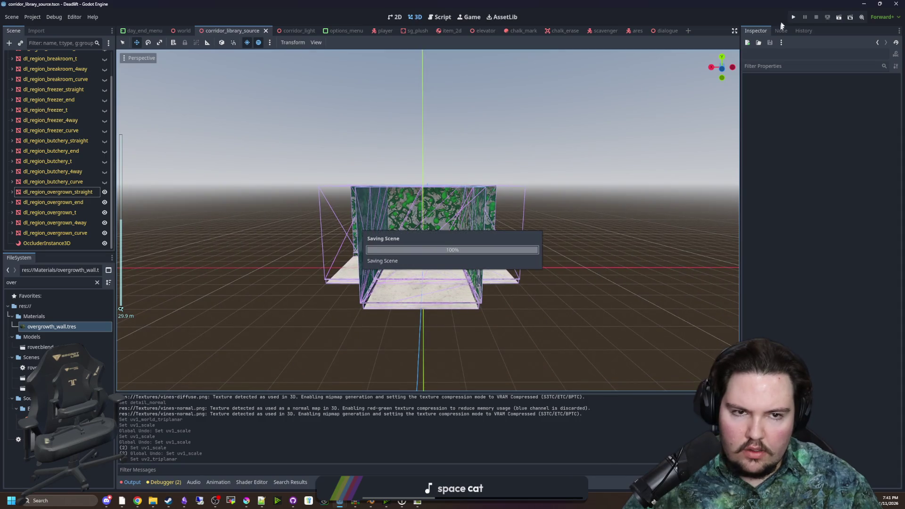
{"action": "left_click", "coordinate": [795, 17]}
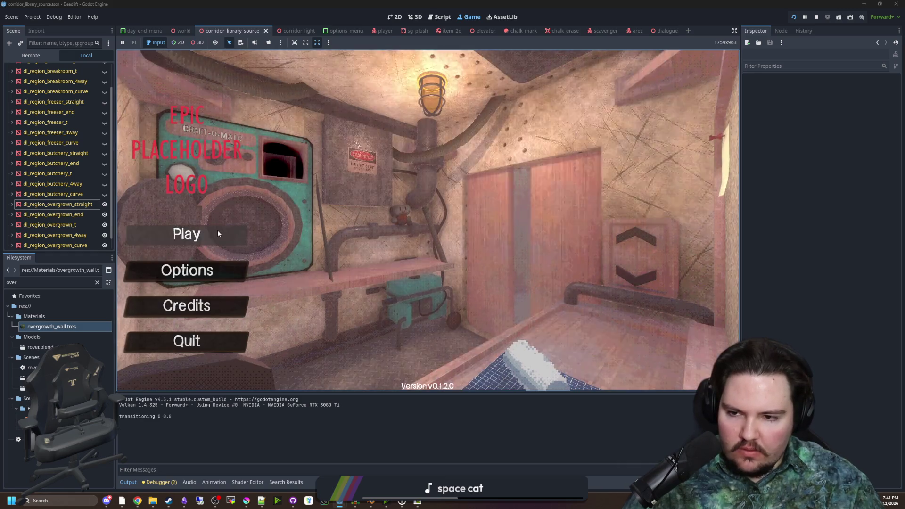
- Press Play on the game's main menu to start a new run
{"action": "left_click", "coordinate": [218, 232]}
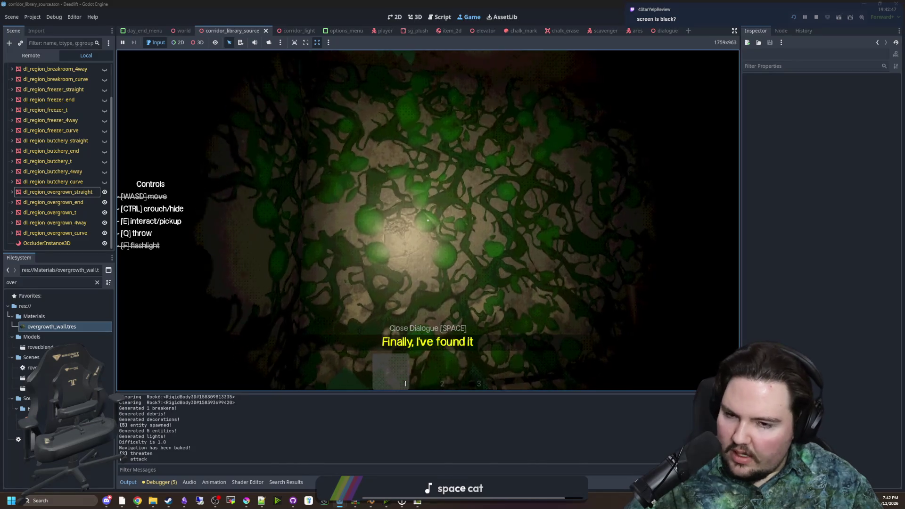
- Walk forward down the overgrown corridor toward the purple creature
{"action": "key", "text": "w"}
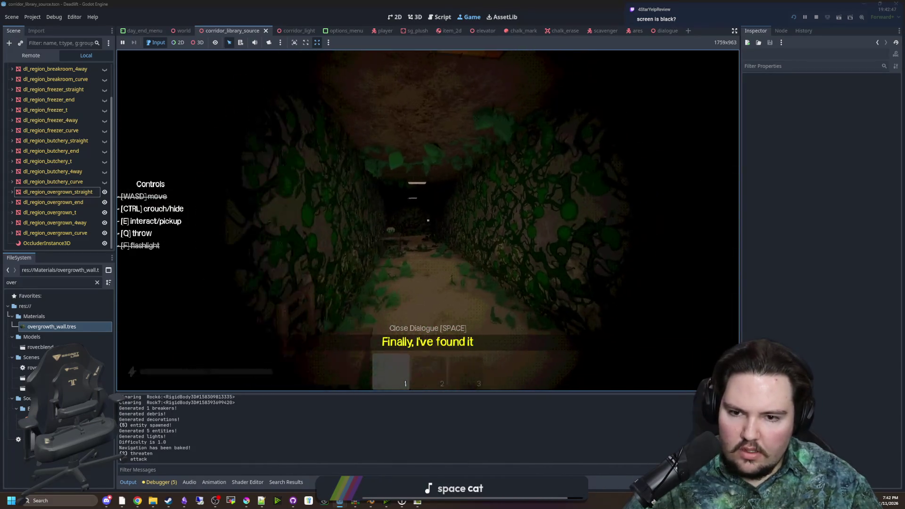
{"action": "key", "text": "w"}
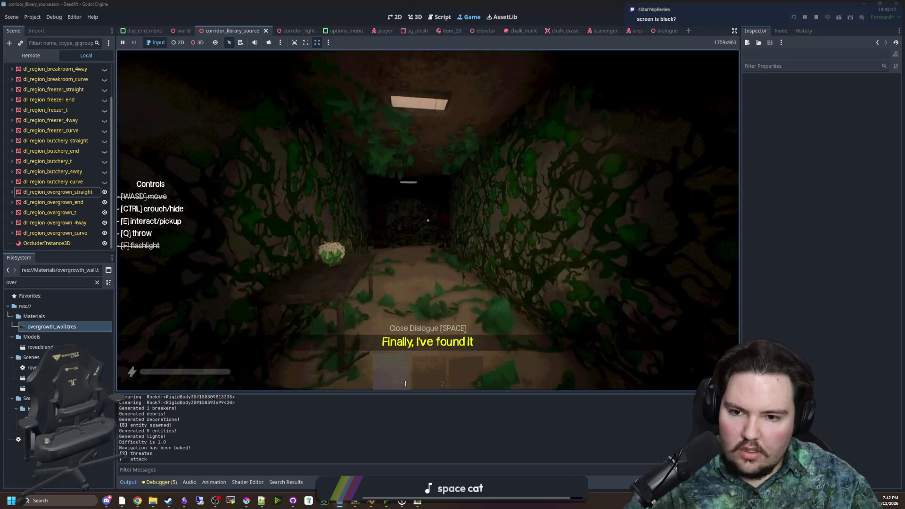
{"action": "key", "text": "w"}
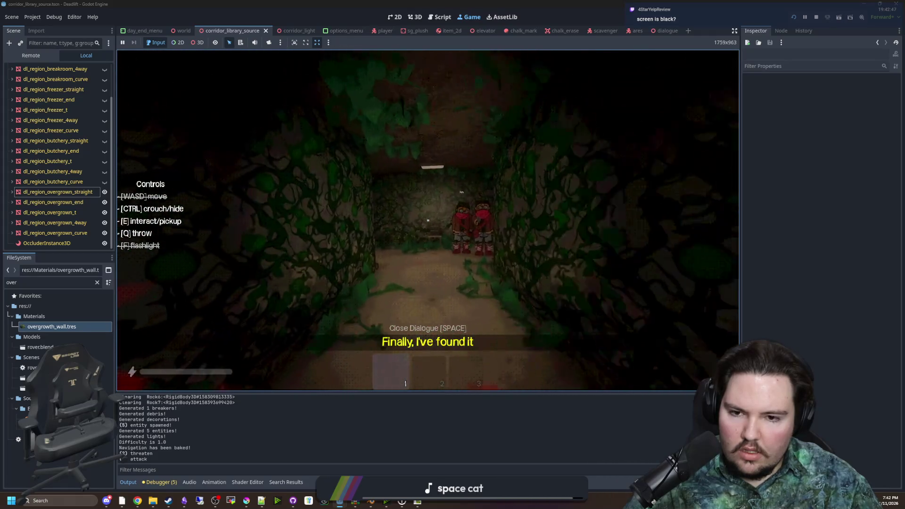
{"action": "key", "text": "w"}
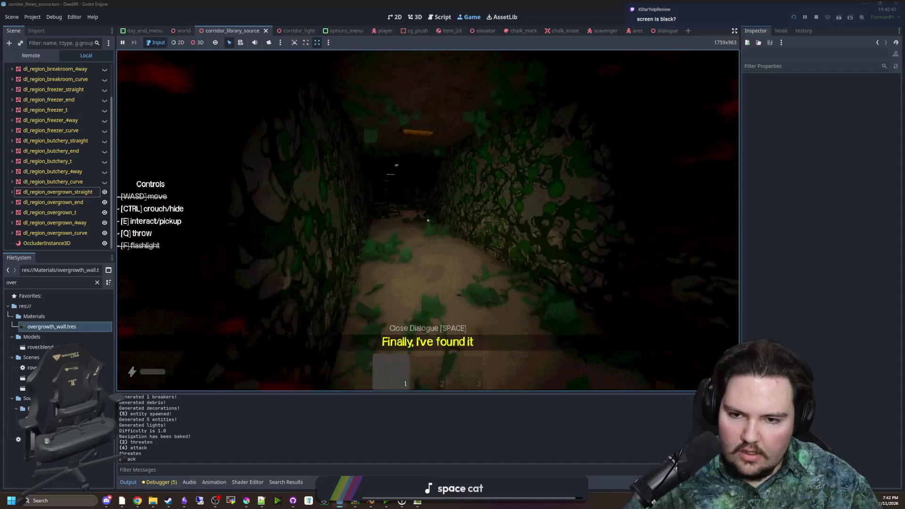
{"action": "key", "text": "w"}
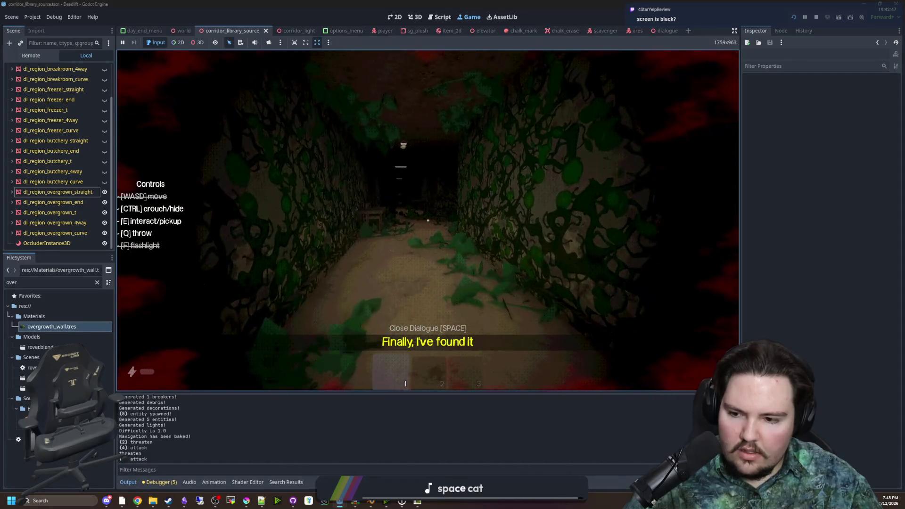
{"action": "key", "text": "w"}
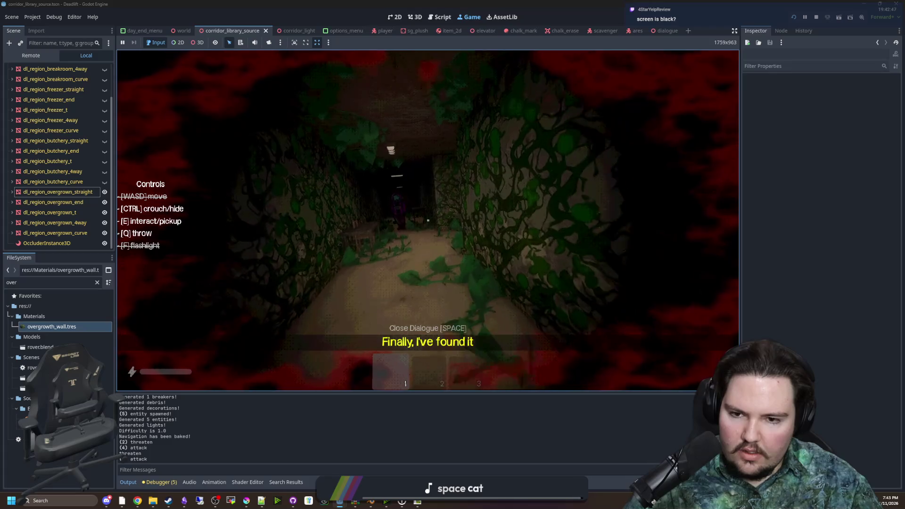
- Pause the game and stop the running project with F8
{"action": "key", "text": "Escape"}
{"action": "key", "text": "F8"}
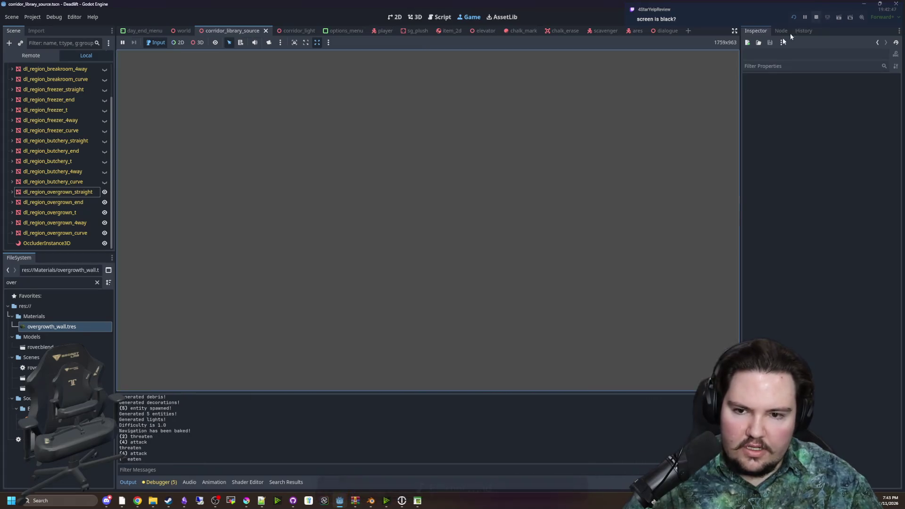
{"action": "key", "text": "ctrl+s"}
{"action": "left_click", "coordinate": [97, 282]}
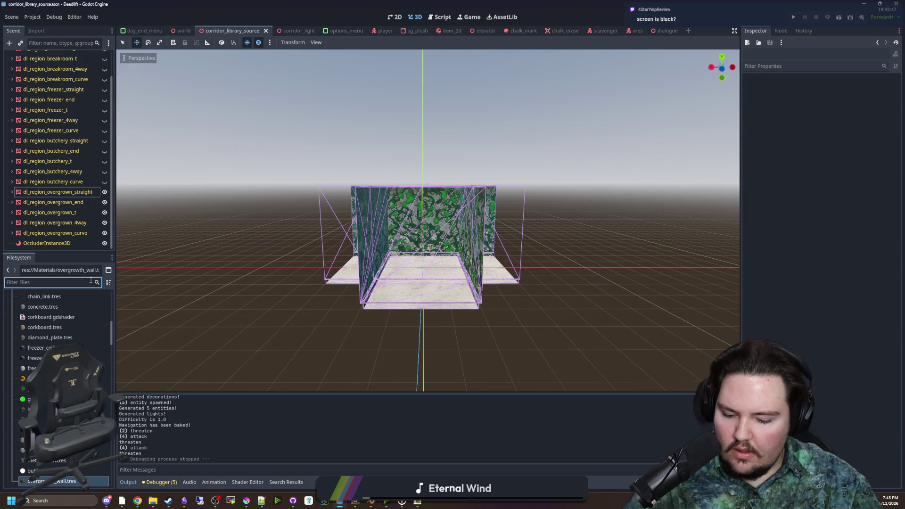
- Filter files by 'entit' and open entities_table.gd in the script editor
{"action": "type", "text": "entit"}
{"action": "left_click", "coordinate": [63, 328]}
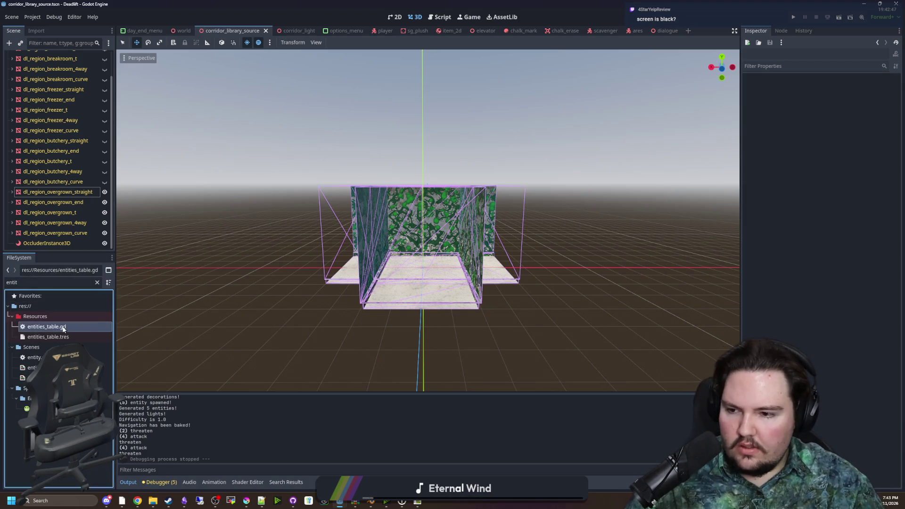
{"action": "double_click", "coordinate": [64, 327]}
{"action": "left_click", "coordinate": [410, 208]}
{"action": "scroll", "coordinate": [410, 226], "scroll_direction": "down", "scroll_amount": 3}
{"action": "left_click", "coordinate": [411, 243]}
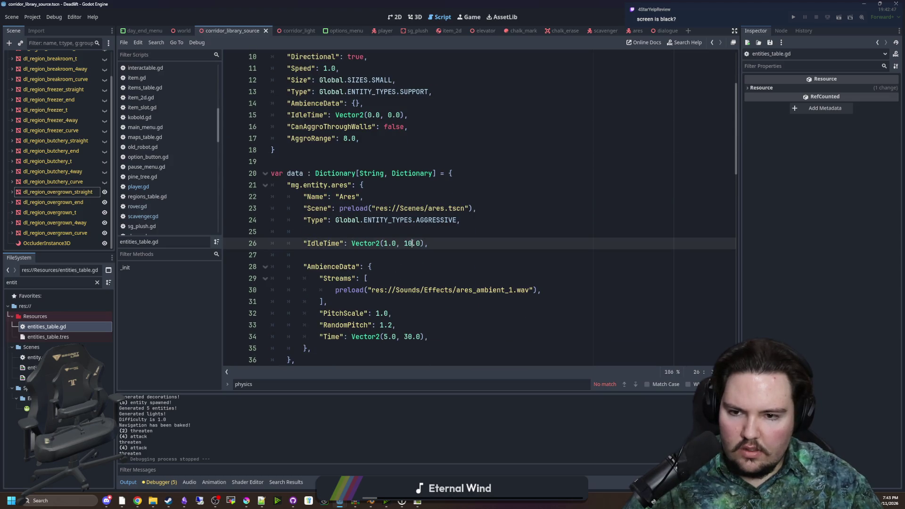
- Find the scavenger entry and copy an existing AggroRange line
{"action": "key", "text": "ctrl+f"}
{"action": "type", "text": "scavenger"}
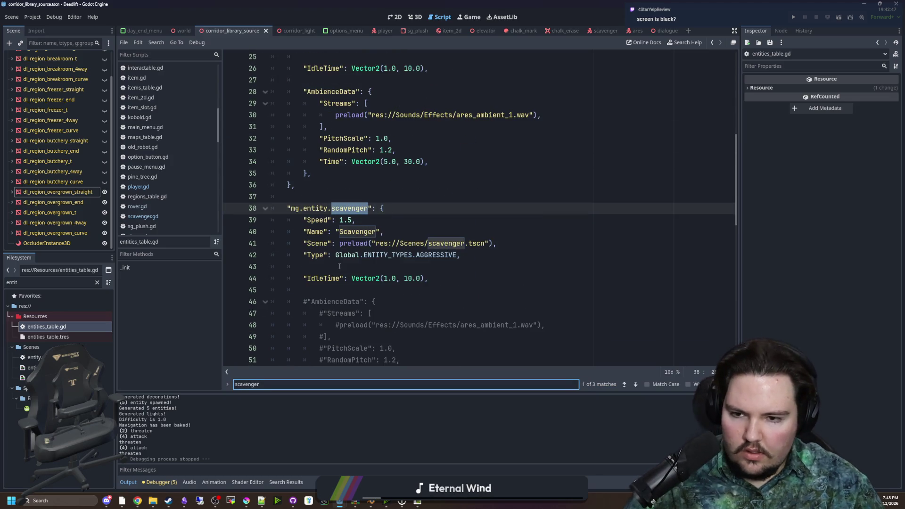
{"action": "left_click", "coordinate": [339, 267]}
{"action": "scroll", "coordinate": [358, 259], "scroll_direction": "down", "scroll_amount": 4}
{"action": "scroll", "coordinate": [377, 251], "scroll_direction": "up", "scroll_amount": 3}
{"action": "scroll", "coordinate": [377, 251], "scroll_direction": "up", "scroll_amount": 9}
{"action": "left_click_drag", "start_coordinate": [359, 243], "coordinate": [288, 242]}
{"action": "key", "text": "ctrl+c"}
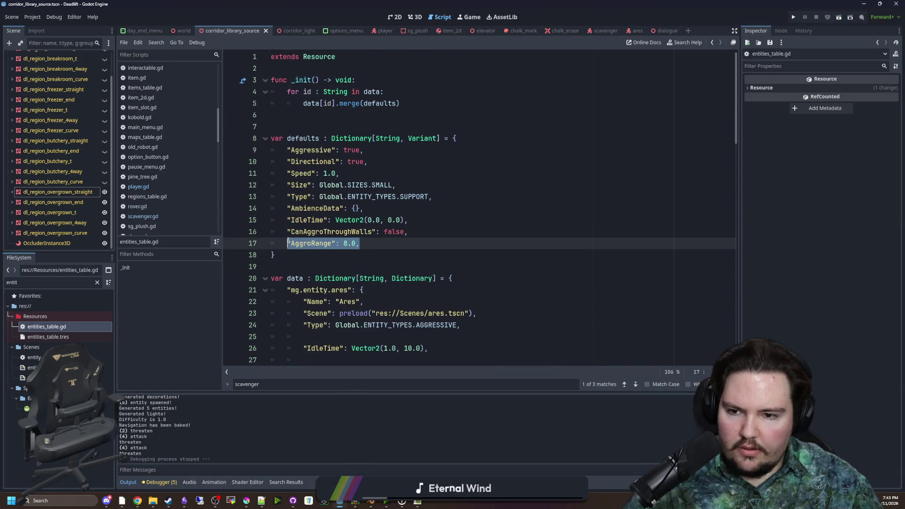
{"action": "scroll", "coordinate": [288, 243], "scroll_direction": "down", "scroll_amount": 9}
- Paste AggroRange under the Scavenger IdleTime line, change 8.0 to 4.0, and save
{"action": "left_click", "coordinate": [438, 242]}
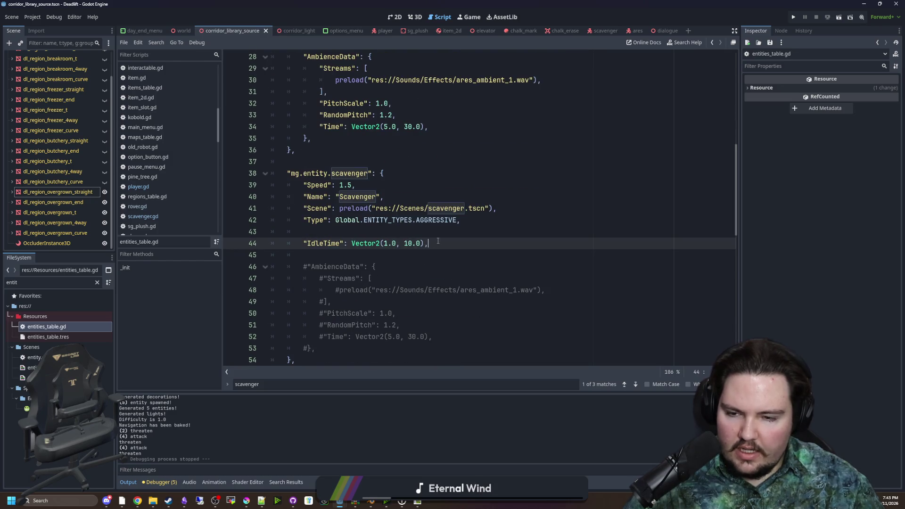
{"action": "key", "text": "Return"}
{"action": "key", "text": "ctrl+v"}
{"action": "key", "text": "BackSpace"}
{"action": "type", "text": "4"}
{"action": "left_click", "coordinate": [438, 242]}
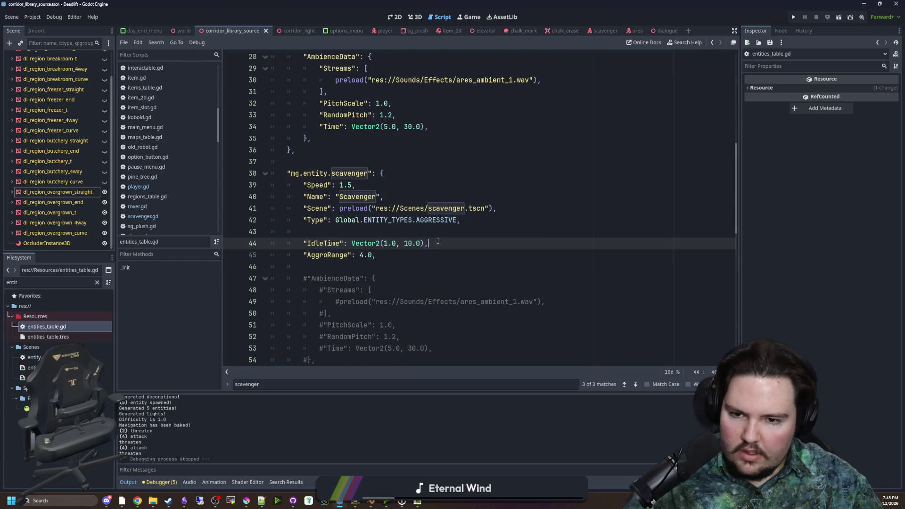
{"action": "left_click", "coordinate": [357, 228]}
{"action": "key", "text": "ctrl+space"}
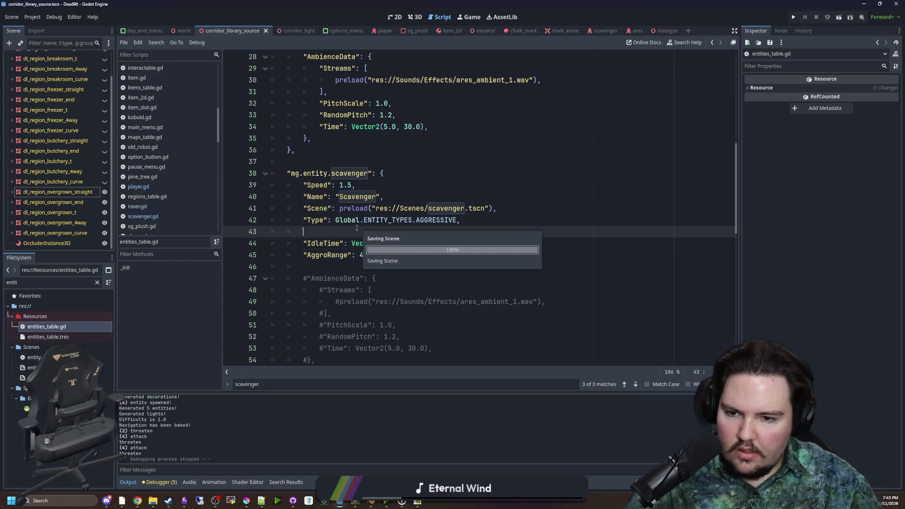
{"action": "key", "text": "Escape"}
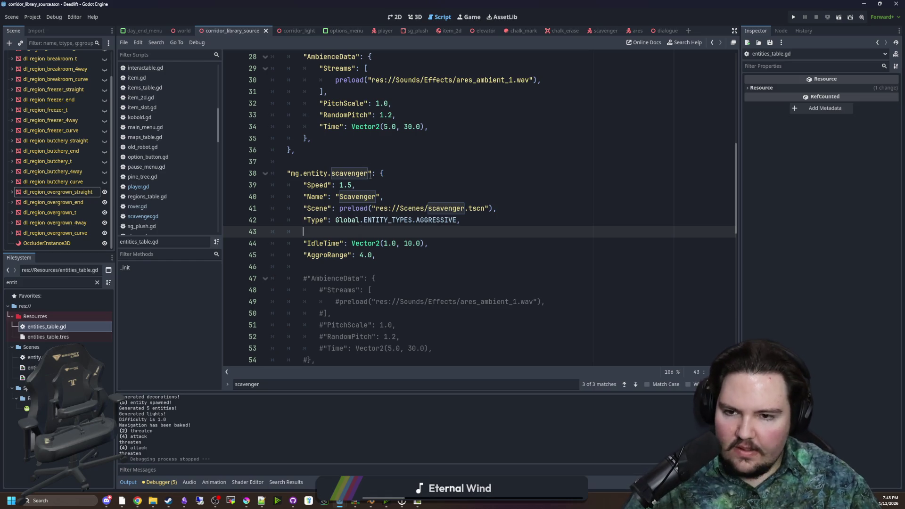
{"action": "left_click", "coordinate": [469, 17]}
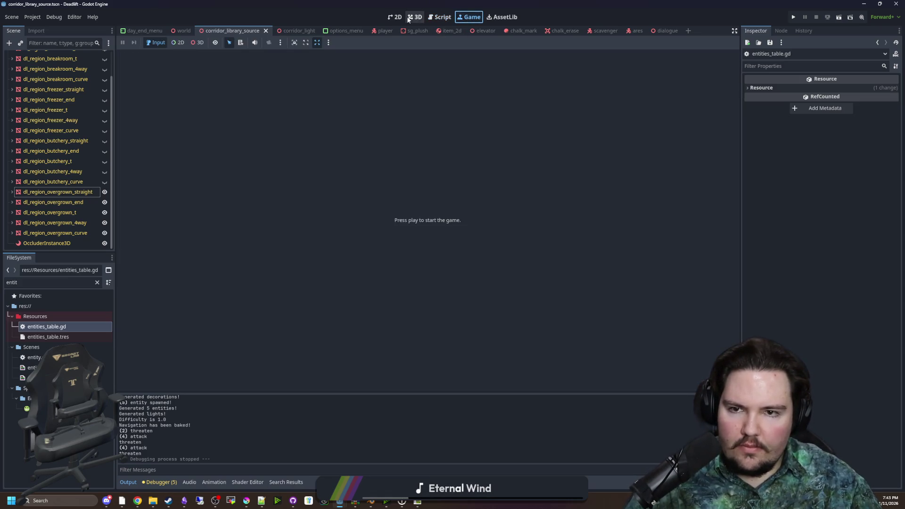
- Return to the 3D view, zoom onto the corridor walls, and briefly filter files for 'vine'
{"action": "left_click", "coordinate": [409, 18]}
{"action": "scroll", "coordinate": [436, 206], "scroll_direction": "up", "scroll_amount": 5}
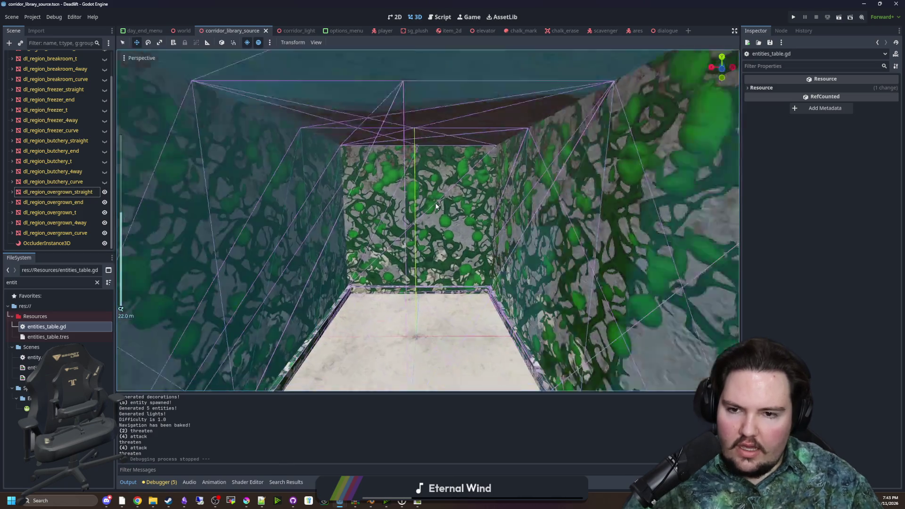
{"action": "scroll", "coordinate": [436, 206], "scroll_direction": "up", "scroll_amount": 5}
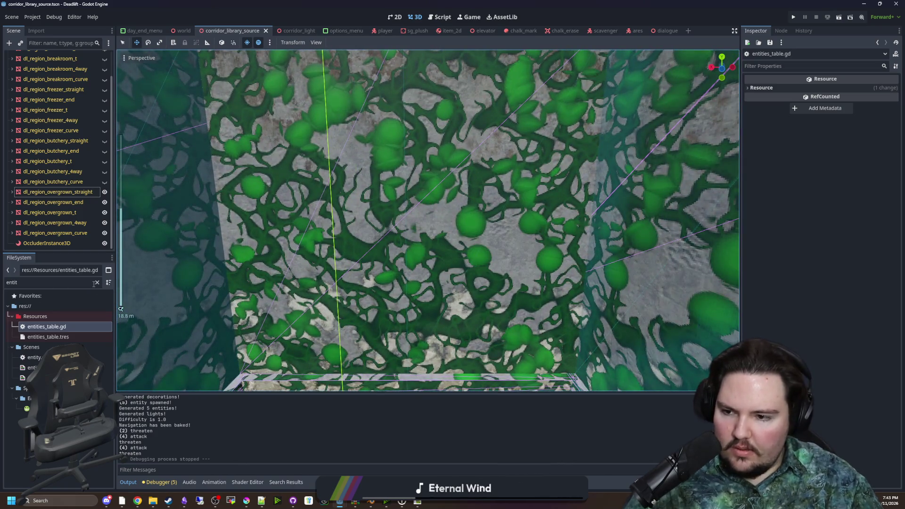
{"action": "double_click", "coordinate": [94, 283]}
{"action": "type", "text": "vine"}
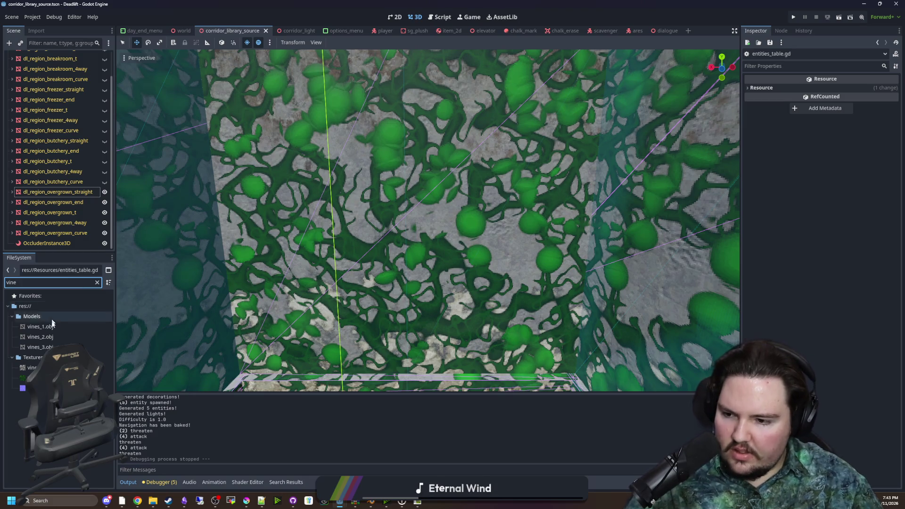
{"action": "scroll", "coordinate": [258, 295], "scroll_direction": "down", "scroll_amount": 5}
{"action": "scroll", "coordinate": [438, 256], "scroll_direction": "up", "scroll_amount": 5}
{"action": "scroll", "coordinate": [325, 289], "scroll_direction": "down", "scroll_amount": 5}
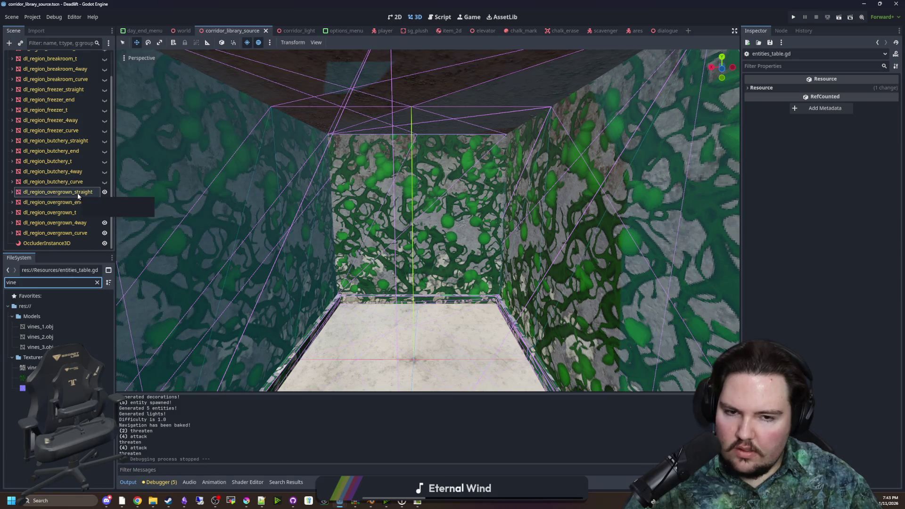
{"action": "scroll", "coordinate": [331, 231], "scroll_direction": "down", "scroll_amount": 3}
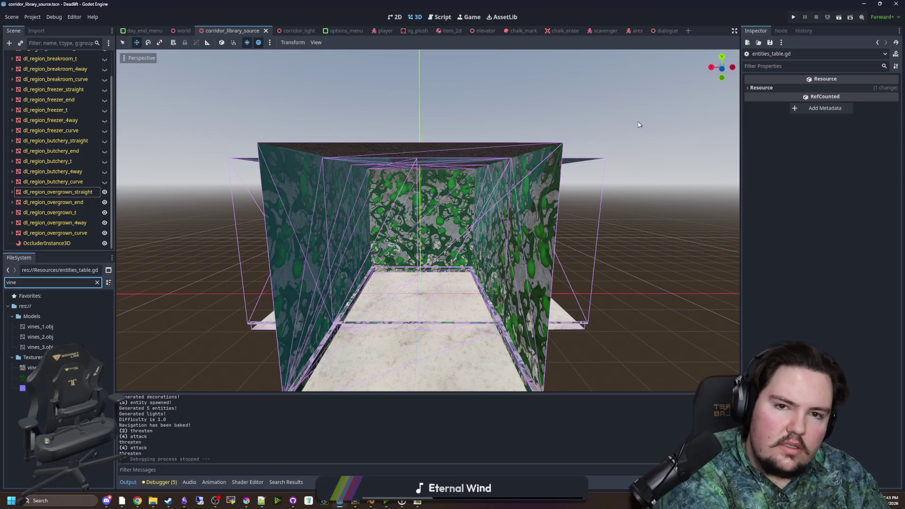
{"action": "left_click", "coordinate": [98, 282]}
{"action": "scroll", "coordinate": [70, 244], "scroll_direction": "up", "scroll_amount": 3}
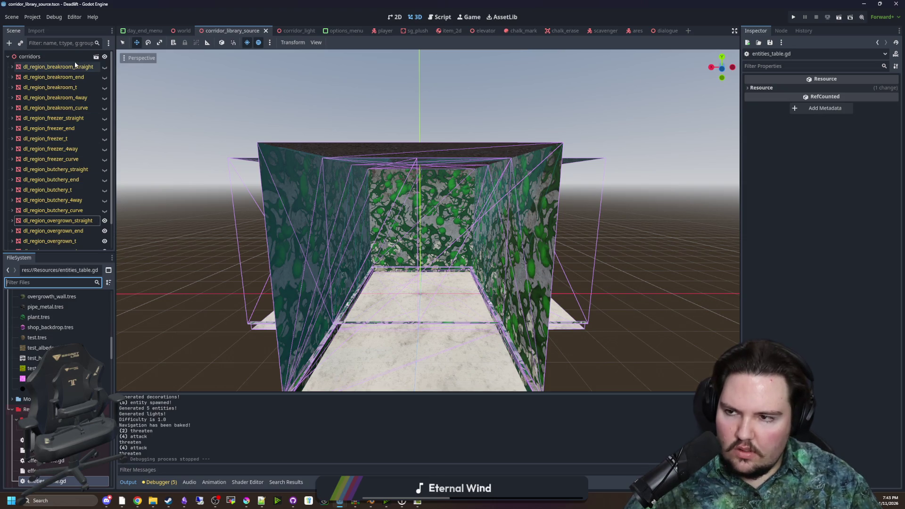
- Open world.gd and locate the generate_debris function definition
{"action": "type", "text": "world"}
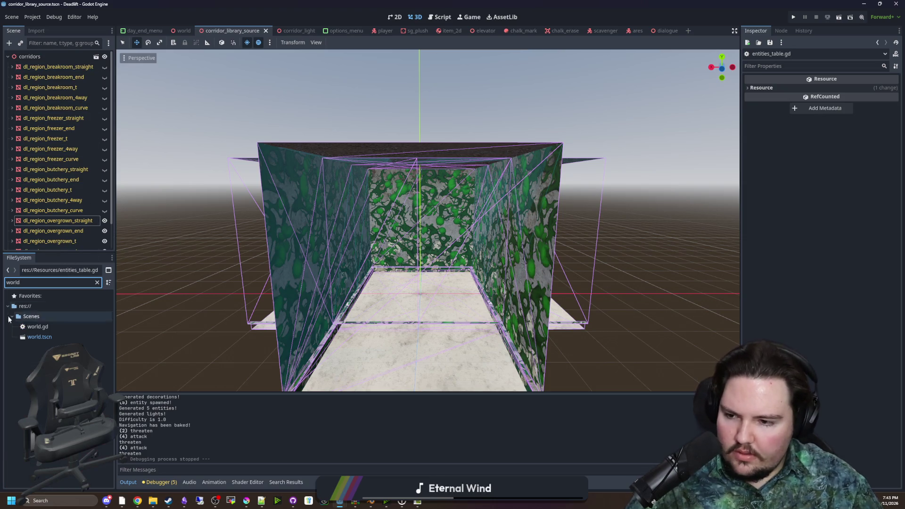
{"action": "double_click", "coordinate": [38, 327]}
{"action": "left_click", "coordinate": [411, 232]}
{"action": "key", "text": "ctrl+f"}
{"action": "type", "text": "generate_debris"}
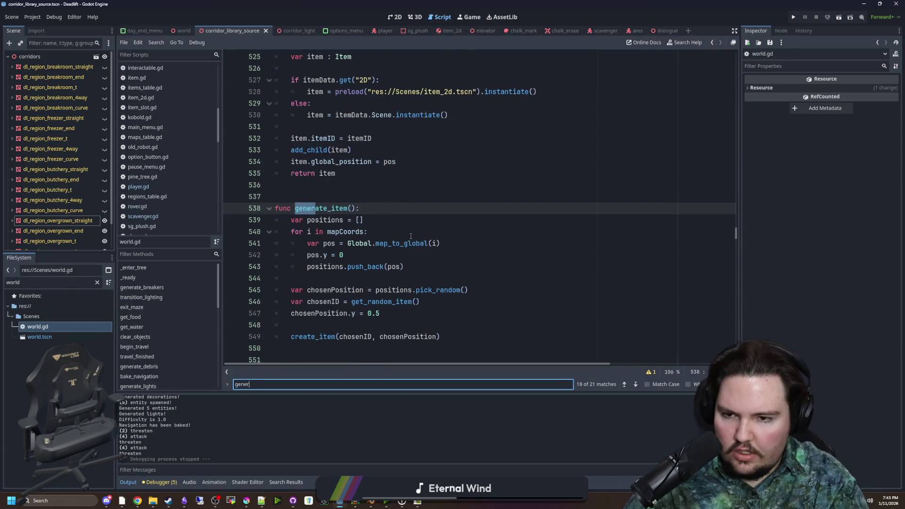
{"action": "left_click", "coordinate": [411, 235]}
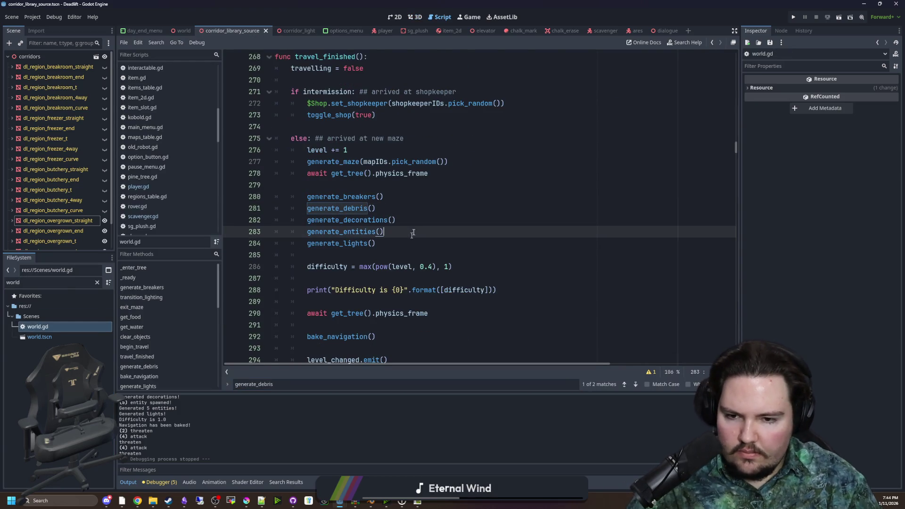
{"action": "left_click", "coordinate": [353, 208], "text": "ctrl"}
{"action": "scroll", "coordinate": [438, 216], "scroll_direction": "down", "scroll_amount": 5}
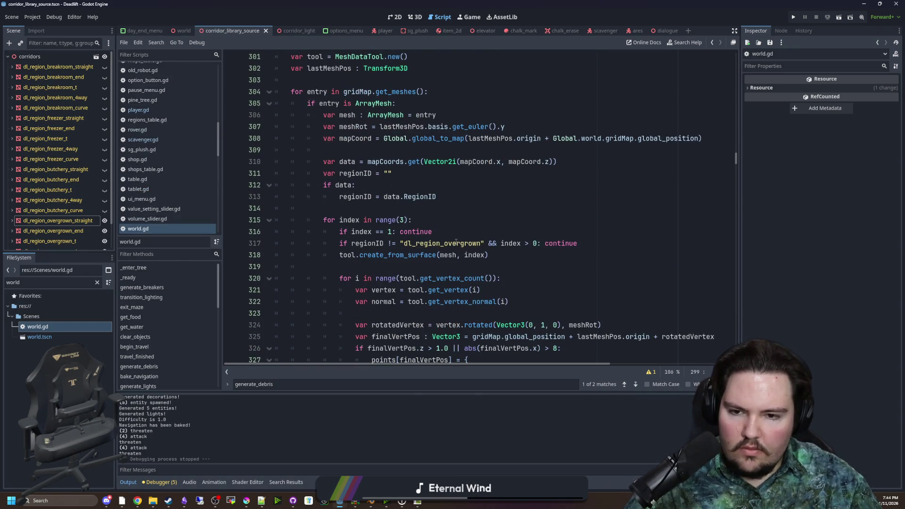
{"action": "scroll", "coordinate": [457, 243], "scroll_direction": "down", "scroll_amount": 3}
{"action": "scroll", "coordinate": [447, 255], "scroll_direction": "down", "scroll_amount": 6}
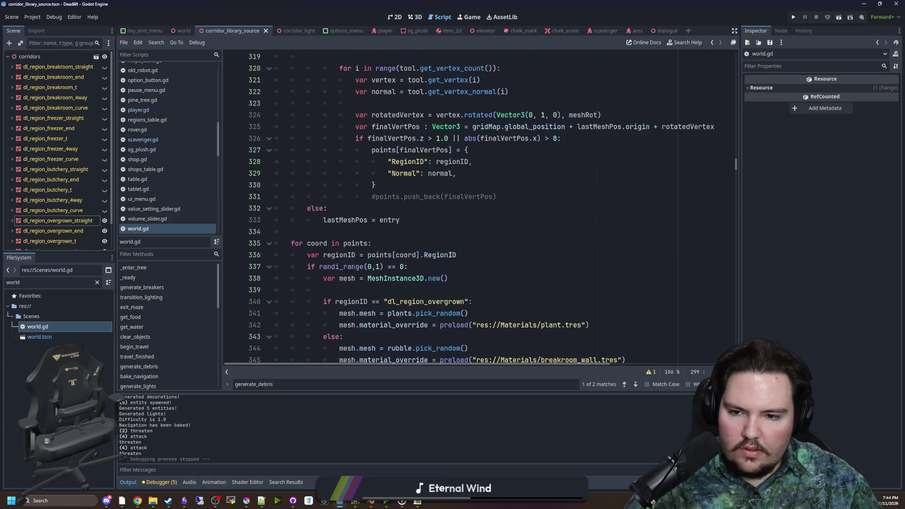
- Inspect the plant.tres material and read its Albedo colour value
{"action": "left_click", "coordinate": [543, 241]}
{"action": "left_click", "coordinate": [554, 221], "text": "ctrl"}
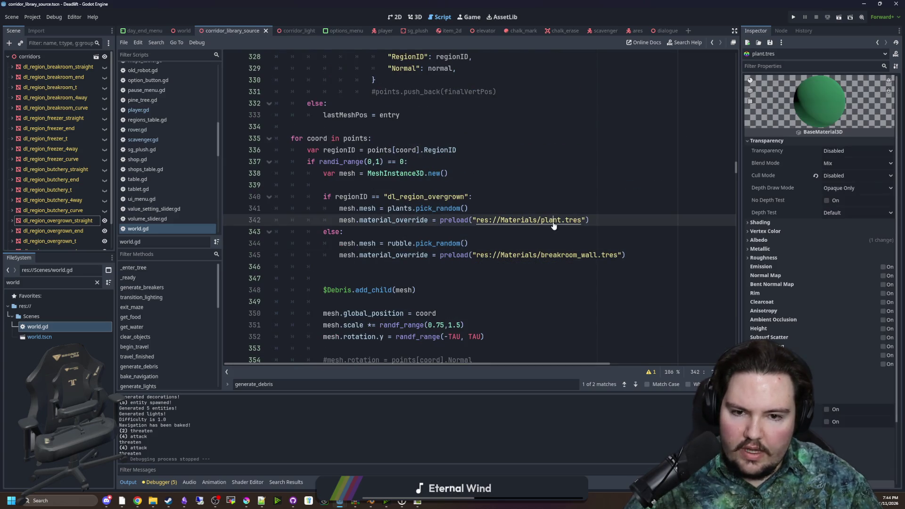
{"action": "left_click", "coordinate": [774, 240]}
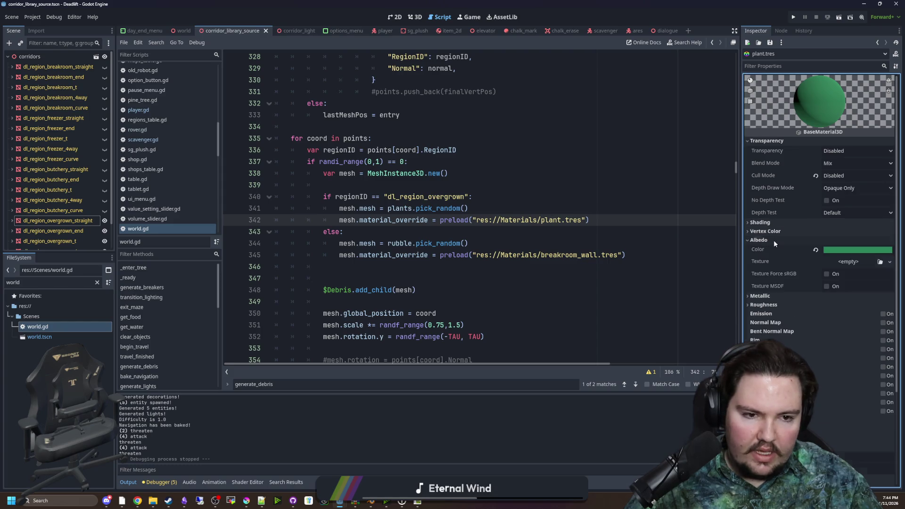
{"action": "left_click", "coordinate": [842, 250]}
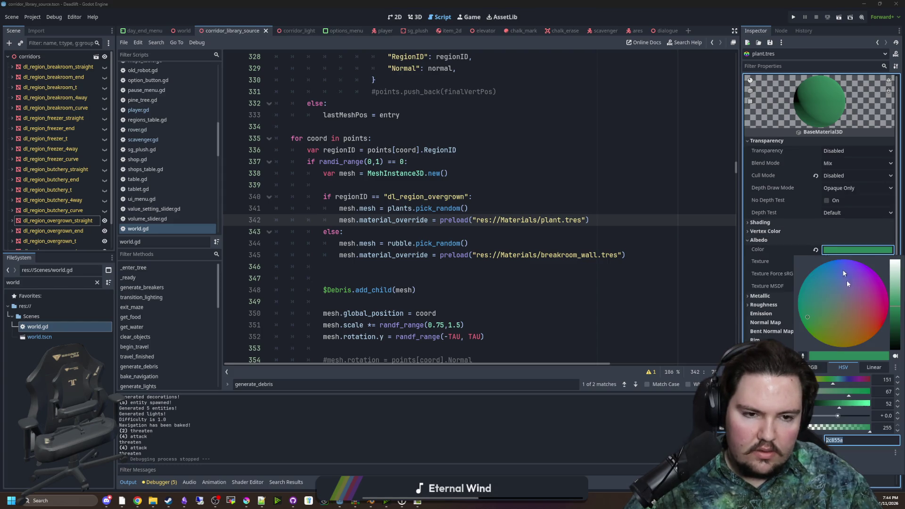
{"action": "left_click", "coordinate": [629, 267], "text": "shift"}
{"action": "left_click", "coordinate": [845, 253]}
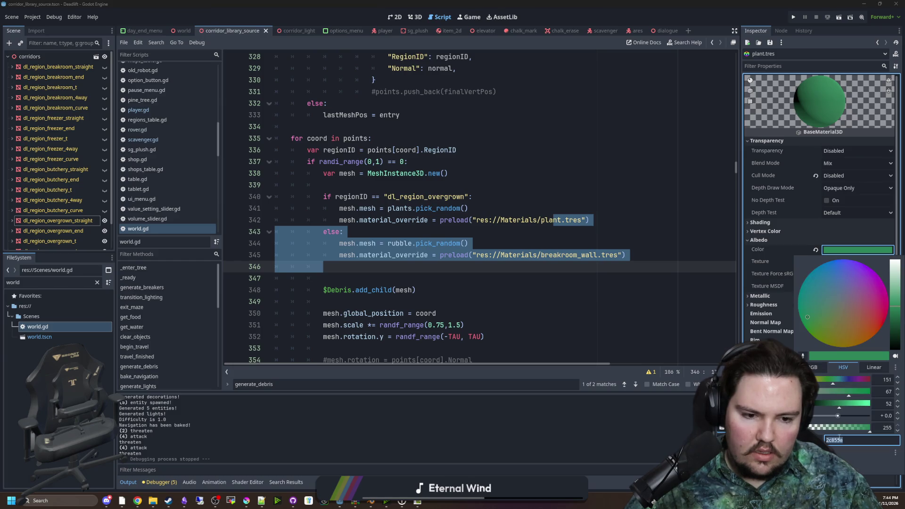
{"action": "key", "text": "Escape"}
- Return to the corridor's 3D view, then bring Filter Forge forward
{"action": "left_click", "coordinate": [542, 196]}
{"action": "left_click", "coordinate": [413, 16]}
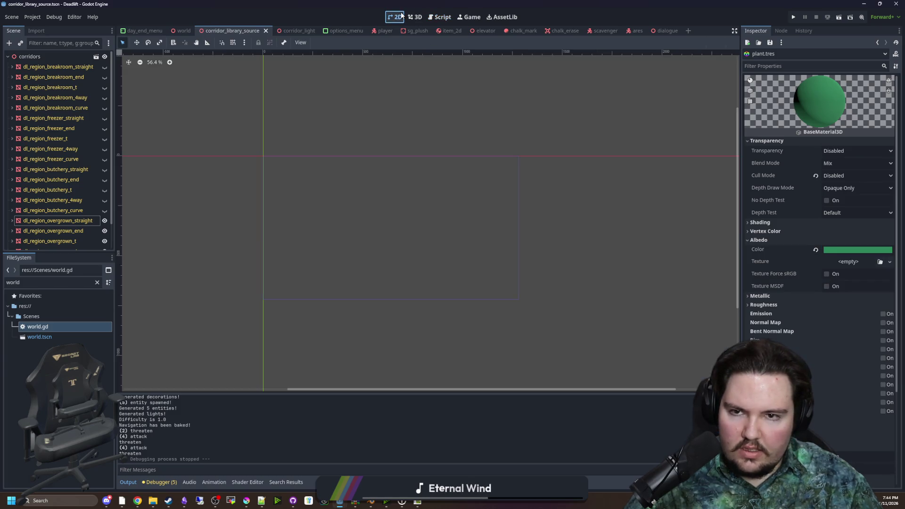
{"action": "scroll", "coordinate": [469, 199], "scroll_direction": "up", "scroll_amount": 5}
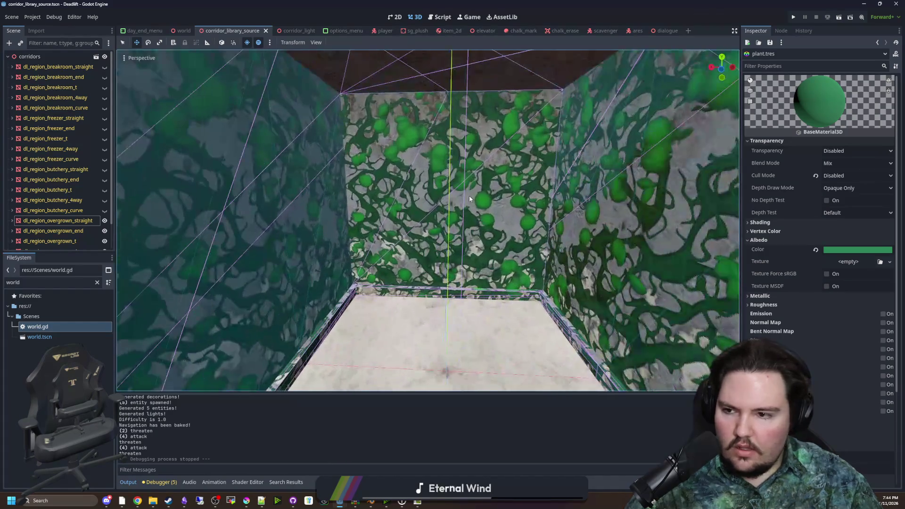
{"action": "left_click", "coordinate": [417, 501]}
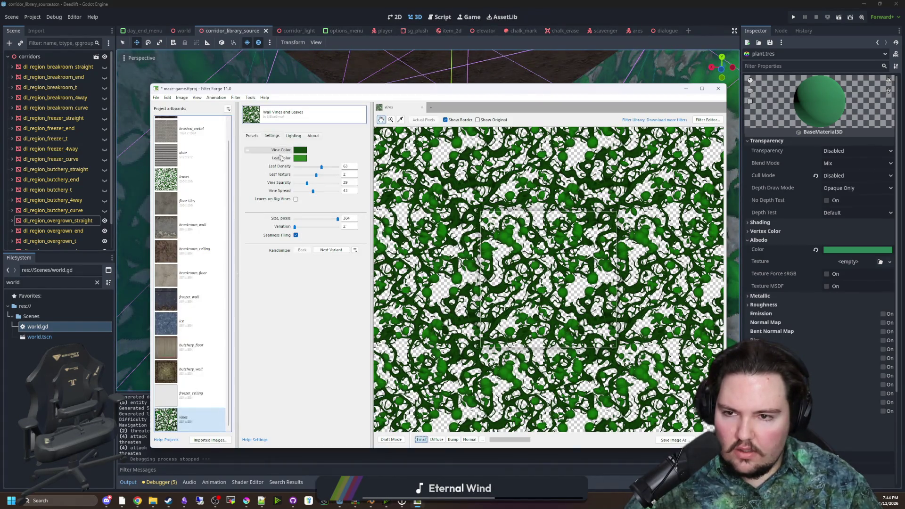
- Set the leaf colour to 2C855A and brighten the vine colour to a vivid green
{"action": "left_click", "coordinate": [299, 159]}
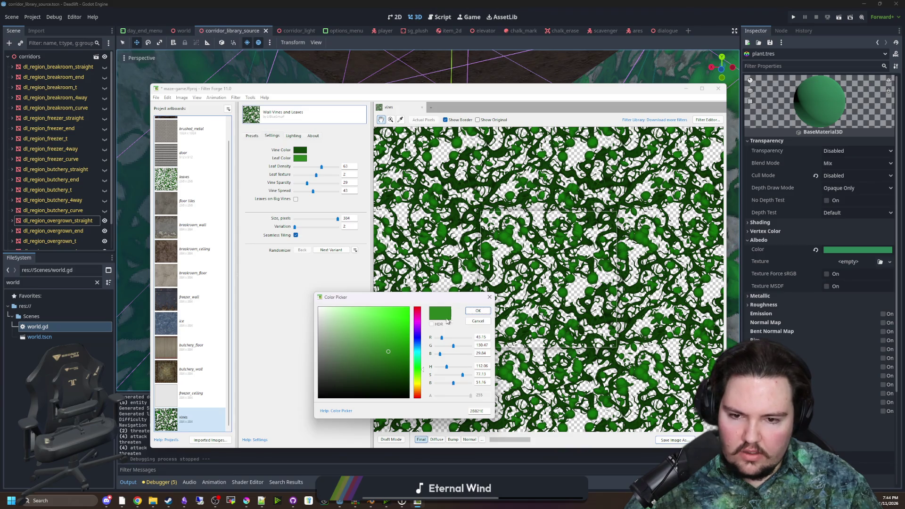
{"action": "type", "text": "2c855a"}
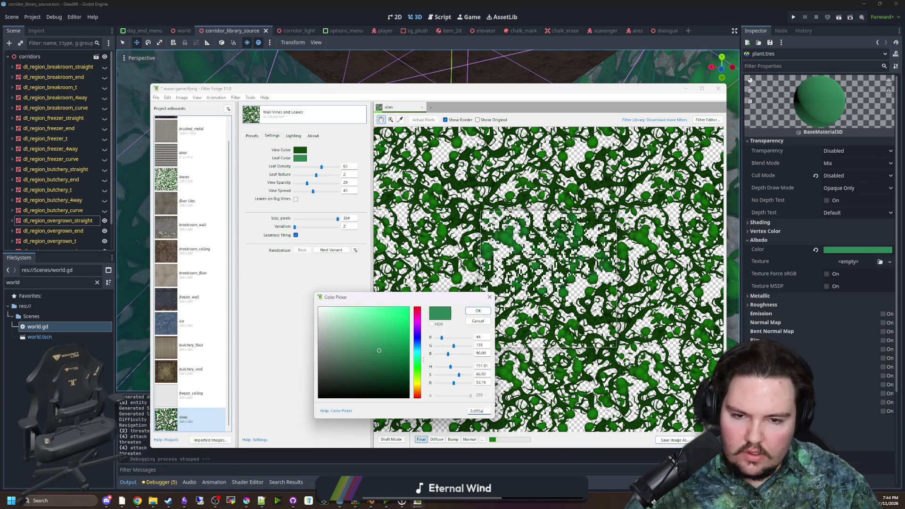
{"action": "left_click", "coordinate": [478, 312]}
{"action": "scroll", "coordinate": [548, 281], "scroll_direction": "up", "scroll_amount": 1}
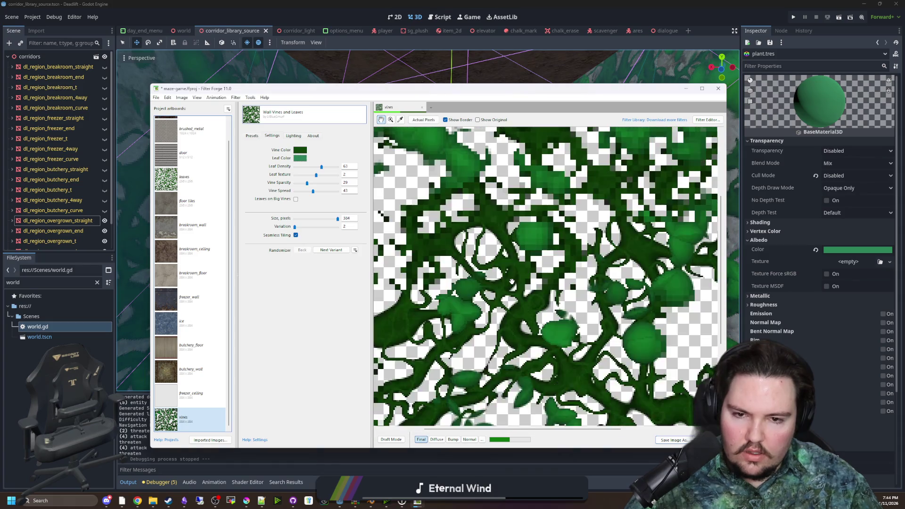
{"action": "left_click", "coordinate": [300, 150]}
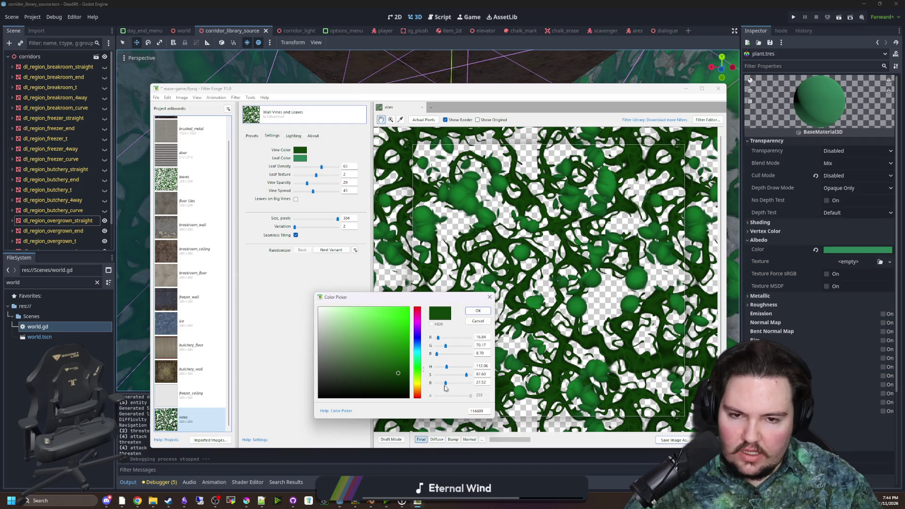
{"action": "left_click_drag", "start_coordinate": [445, 384], "coordinate": [453, 384]}
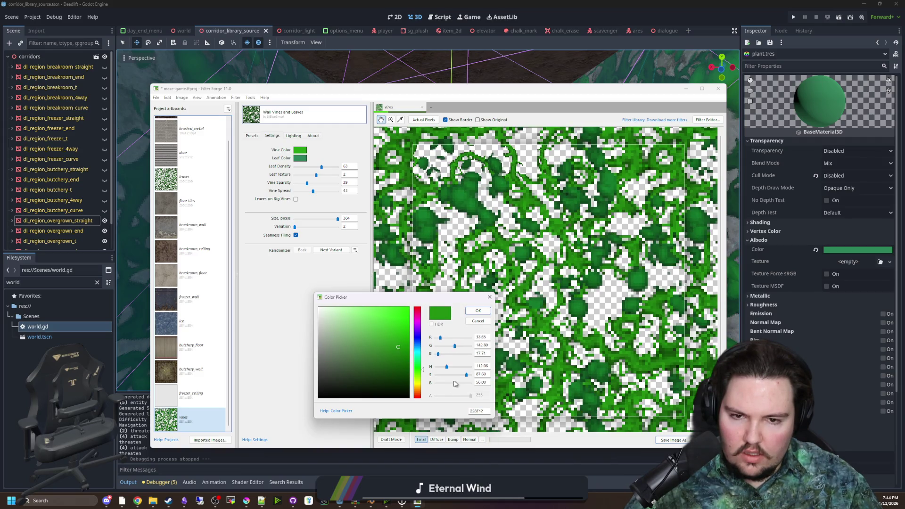
{"action": "left_click", "coordinate": [482, 315]}
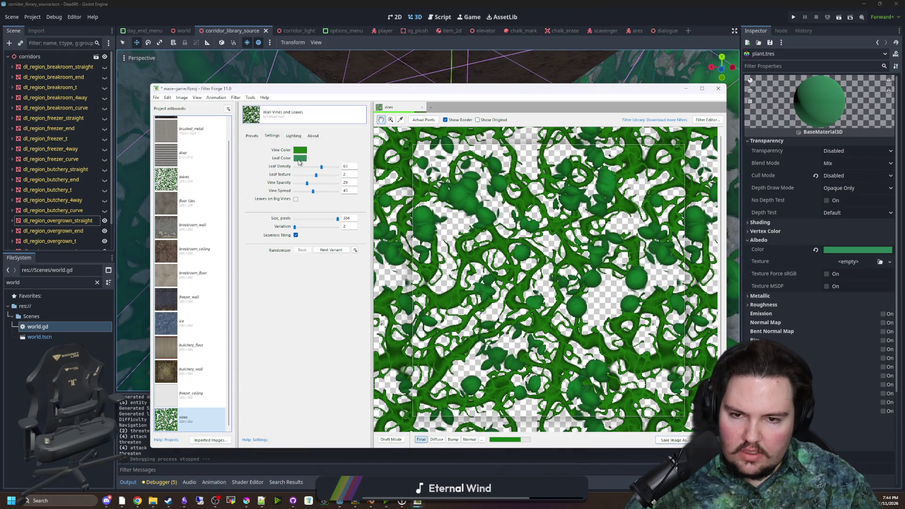
- Recheck the leaf colour and set the vine colour to 2C855A as well
{"action": "left_click", "coordinate": [300, 158]}
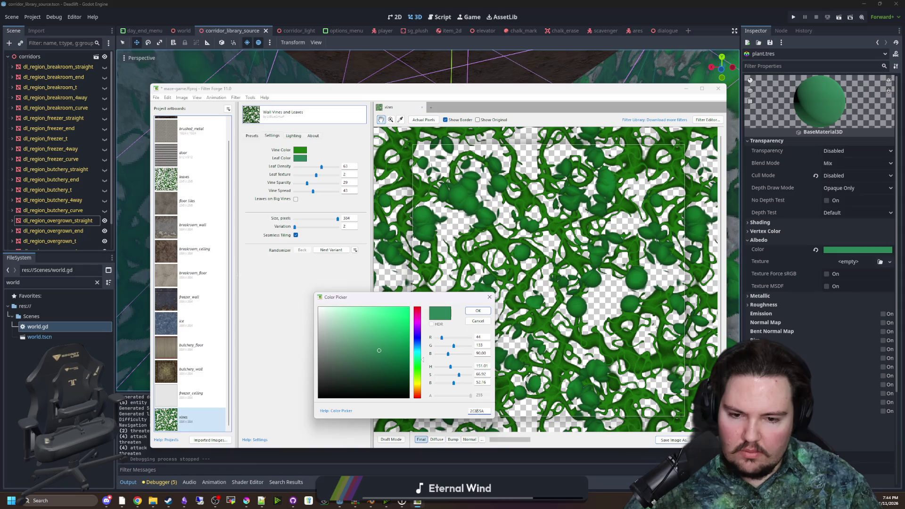
{"action": "key", "text": "Return"}
{"action": "left_click", "coordinate": [303, 151]}
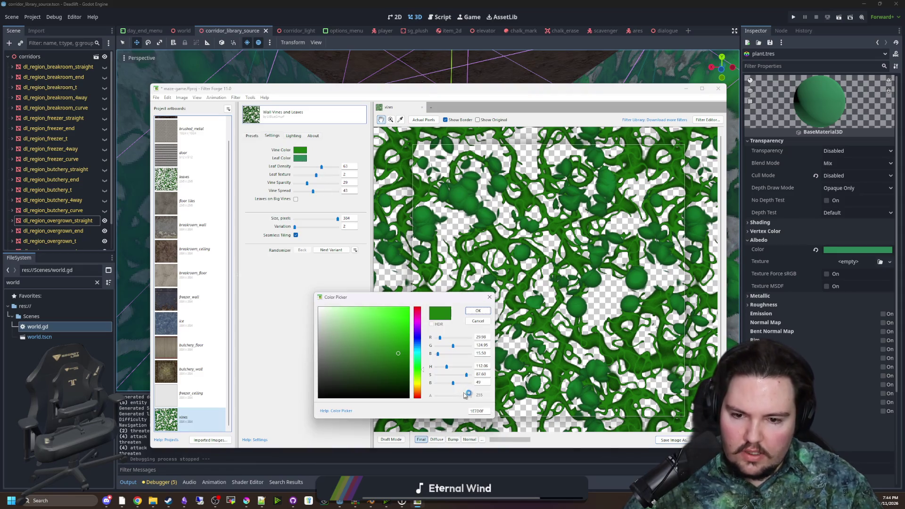
{"action": "left_click", "coordinate": [476, 410]}
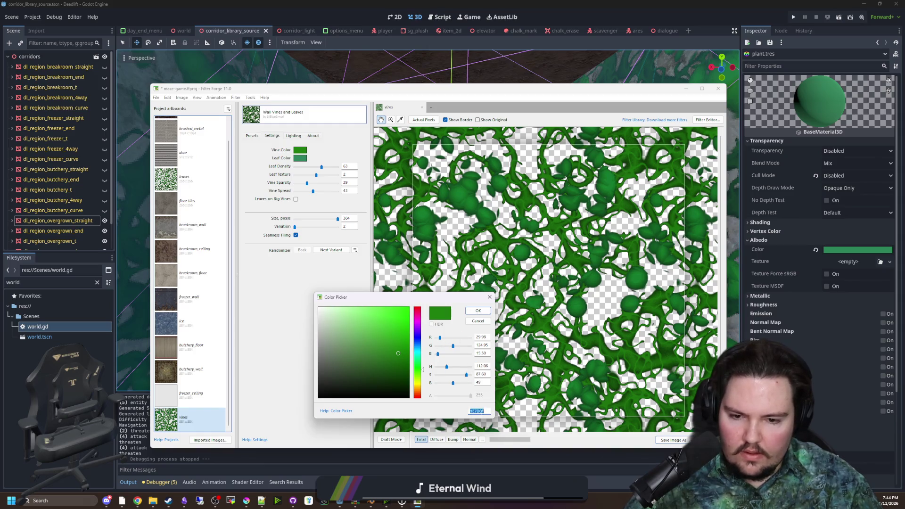
{"action": "type", "text": "2C855A"}
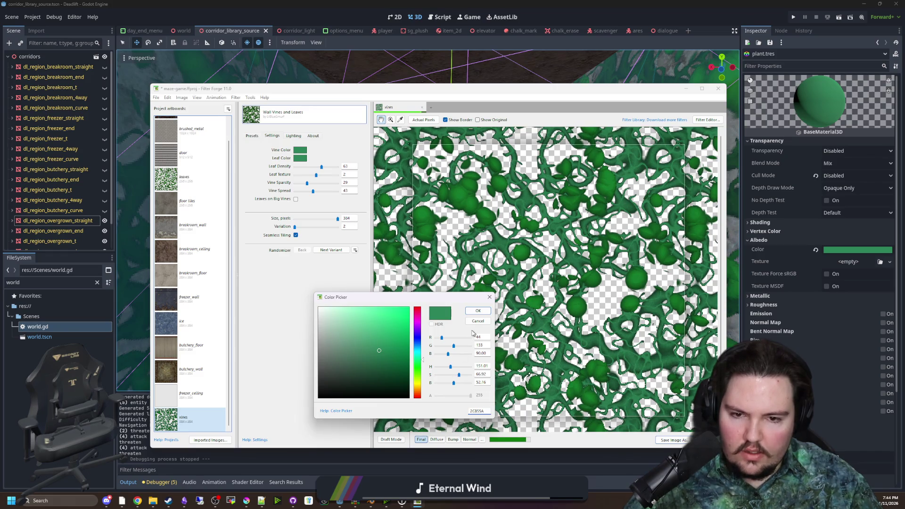
{"action": "left_click", "coordinate": [477, 310]}
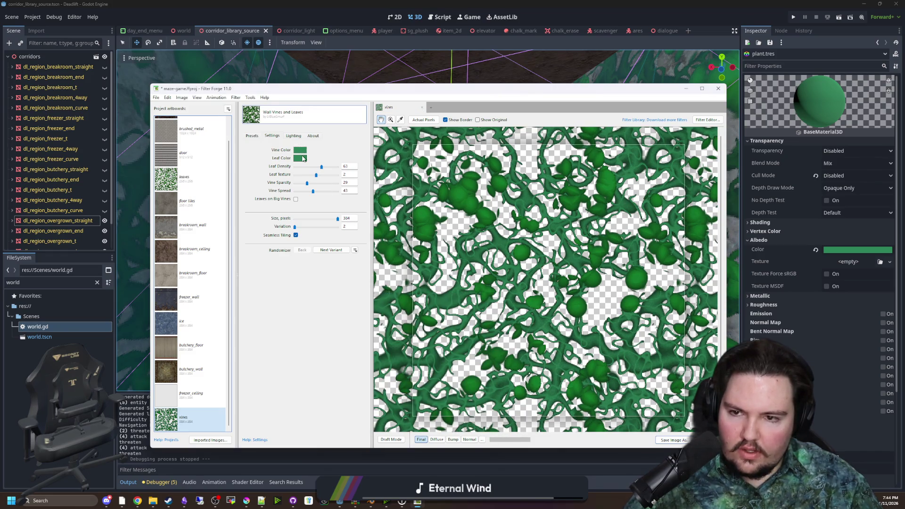
- Keep leaves at 2C855A and desaturate the vine colour to 488567 (saturation 46)
{"action": "left_click", "coordinate": [301, 159]}
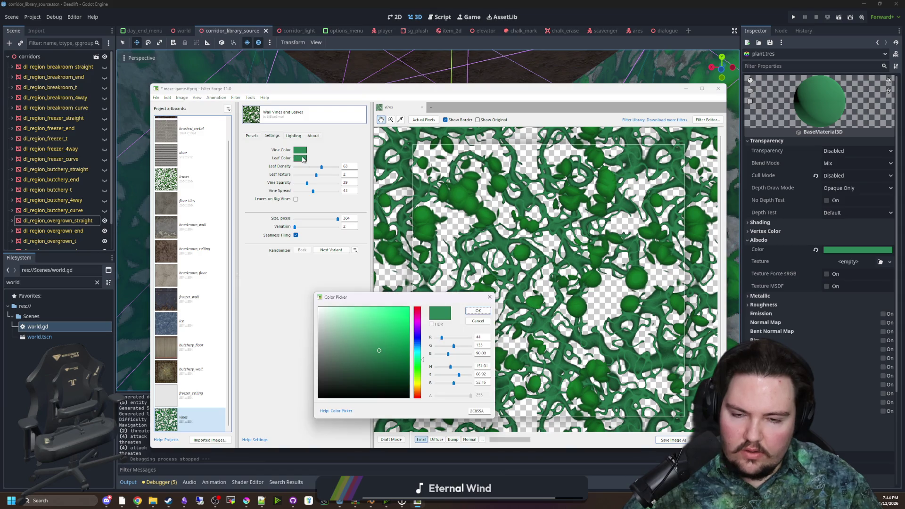
{"action": "left_click", "coordinate": [477, 311]}
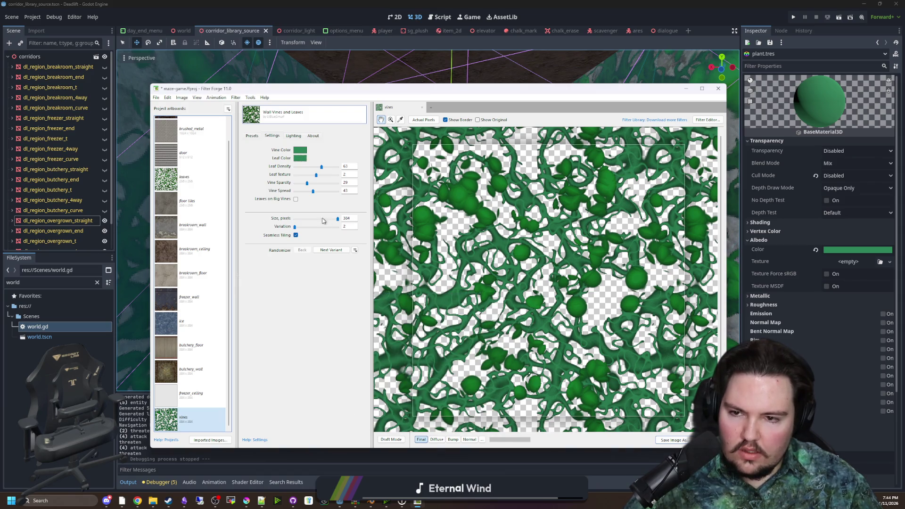
{"action": "left_click", "coordinate": [303, 150]}
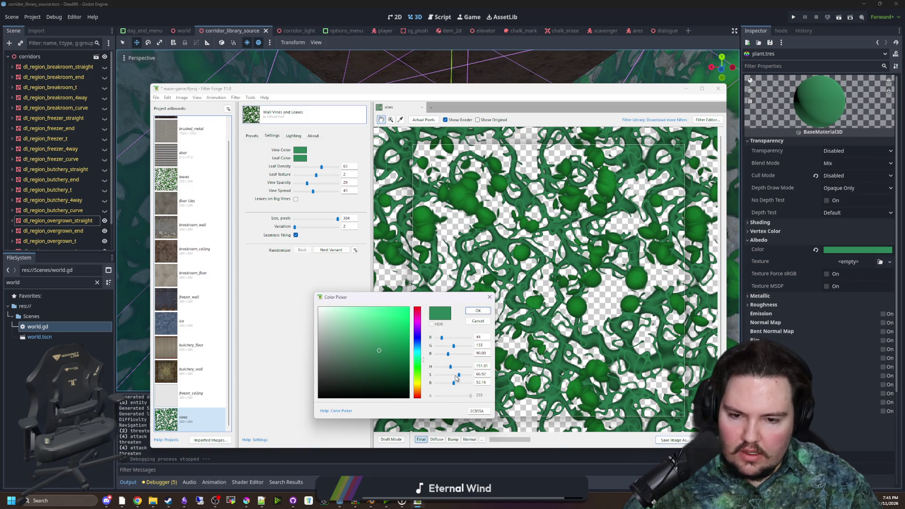
{"action": "left_click_drag", "start_coordinate": [456, 377], "coordinate": [453, 378]}
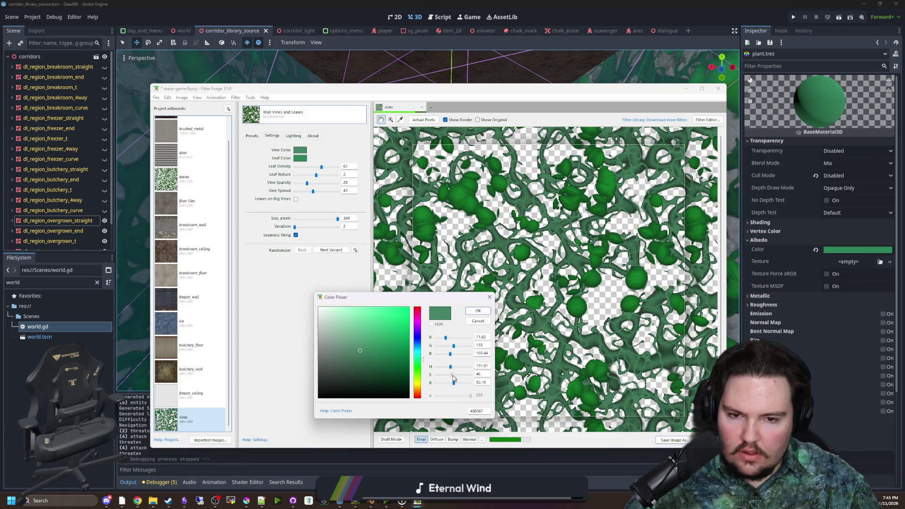
{"action": "left_click", "coordinate": [477, 312]}
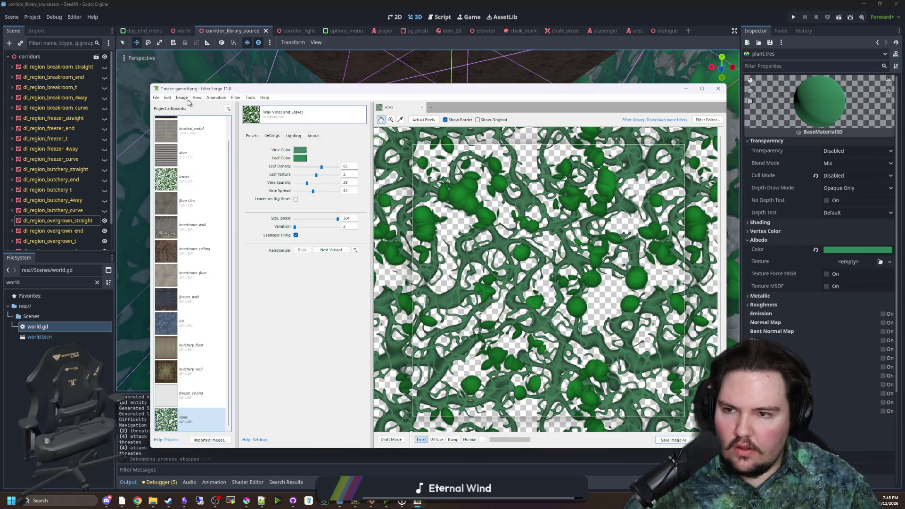
{"action": "left_click", "coordinate": [158, 98]}
- Export the vines maps, excluding plain vines.png, into the Textures folder
{"action": "left_click", "coordinate": [170, 158]}
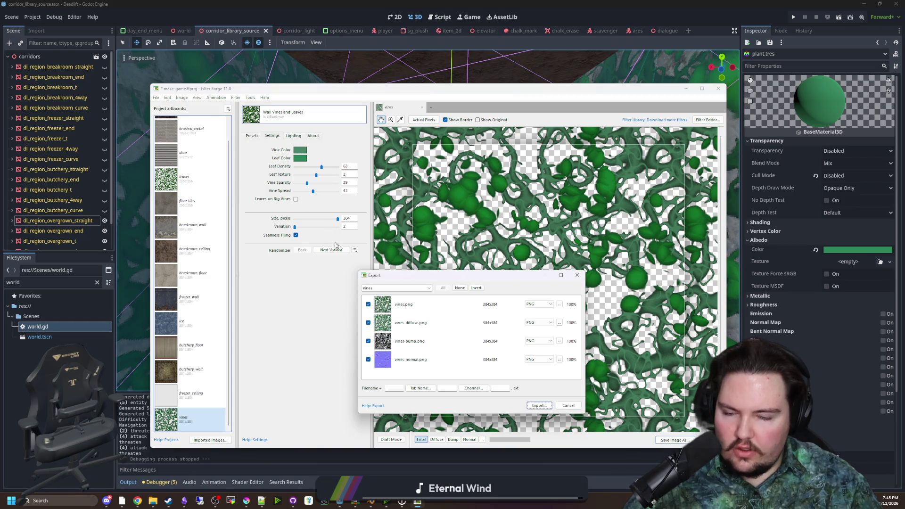
{"action": "left_click", "coordinate": [368, 304]}
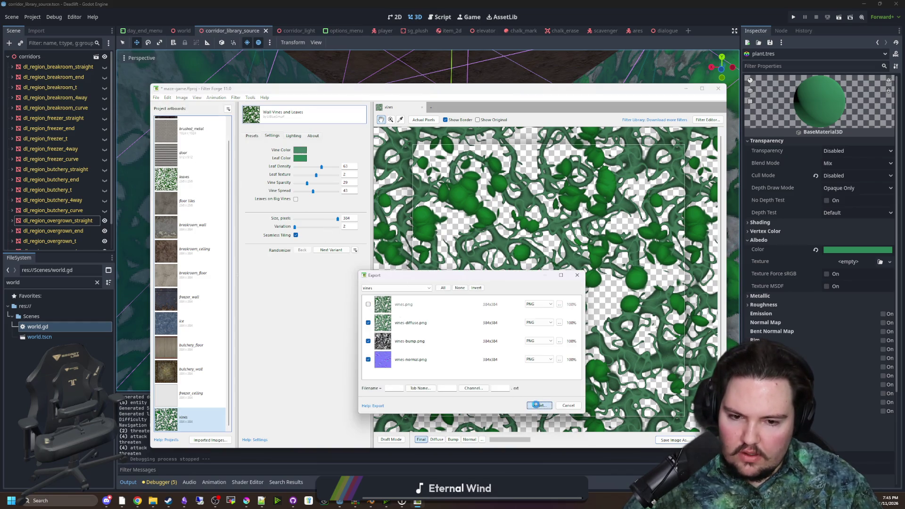
{"action": "left_click", "coordinate": [539, 405]}
{"action": "left_click", "coordinate": [497, 355]}
{"action": "left_click", "coordinate": [479, 266]}
{"action": "left_click", "coordinate": [566, 63]}
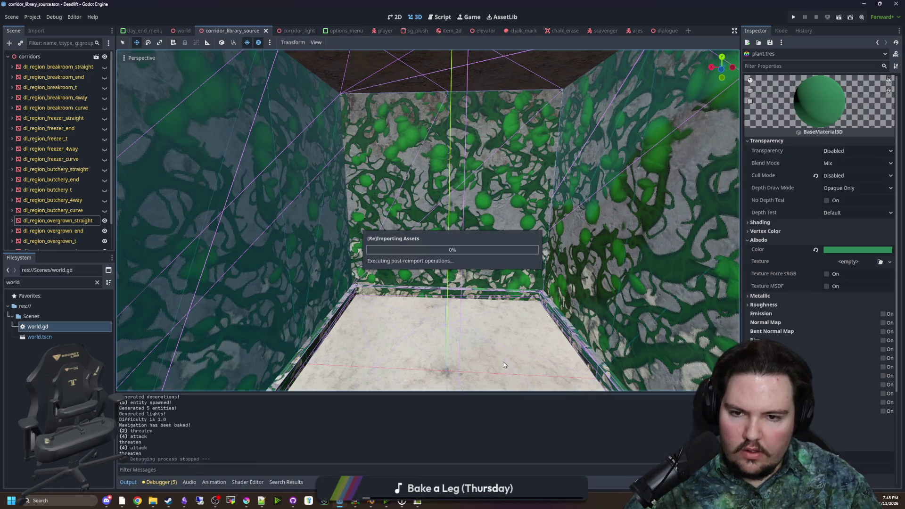
- Save the corridor scene in Godot and orbit to inspect the vine-textured walls
{"action": "scroll", "coordinate": [502, 361], "scroll_direction": "down", "scroll_amount": 3}
{"action": "scroll", "coordinate": [595, 356], "scroll_direction": "down", "scroll_amount": 5}
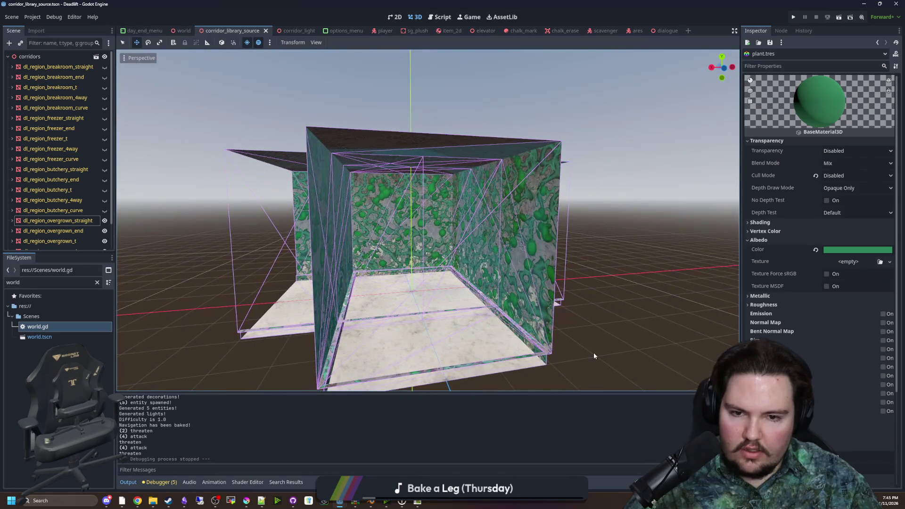
{"action": "scroll", "coordinate": [459, 293], "scroll_direction": "up", "scroll_amount": 5}
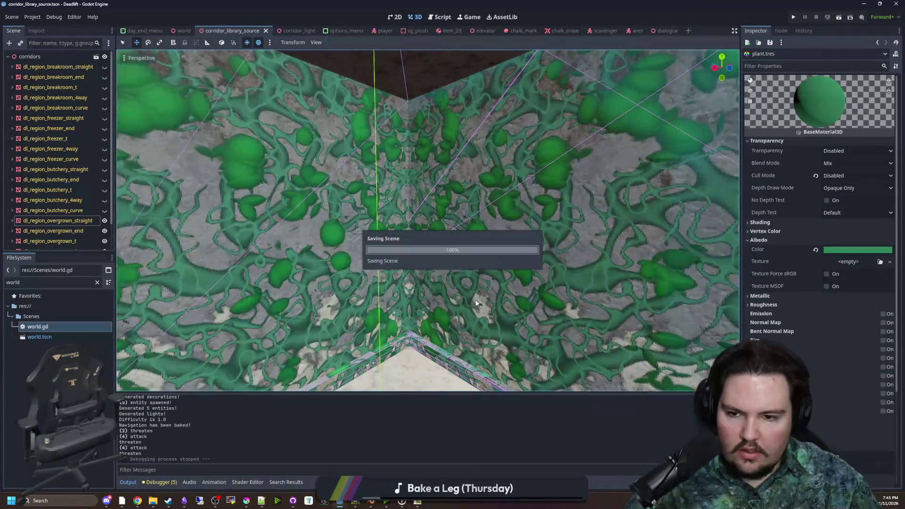
{"action": "scroll", "coordinate": [459, 294], "scroll_direction": "down", "scroll_amount": 1}
{"action": "scroll", "coordinate": [424, 294], "scroll_direction": "down", "scroll_amount": 5}
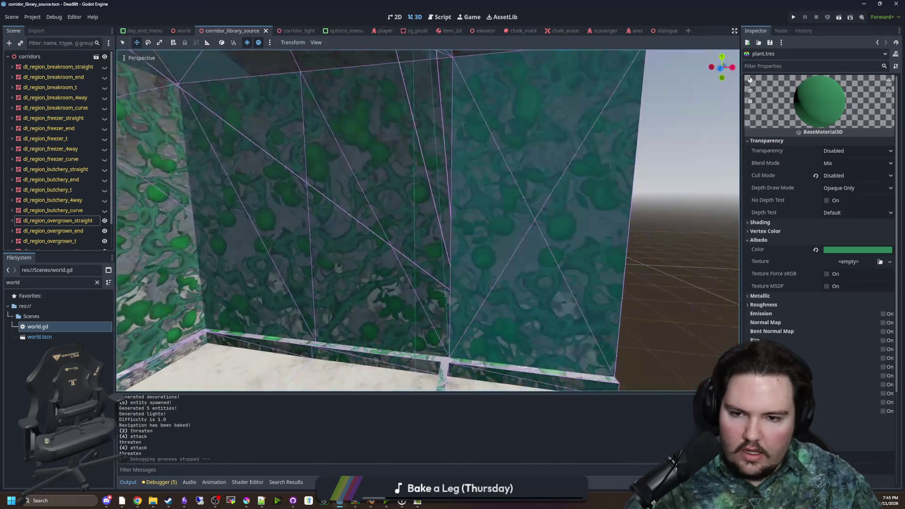
{"action": "key", "text": "ctrl+s"}
{"action": "scroll", "coordinate": [454, 299], "scroll_direction": "up", "scroll_amount": 5}
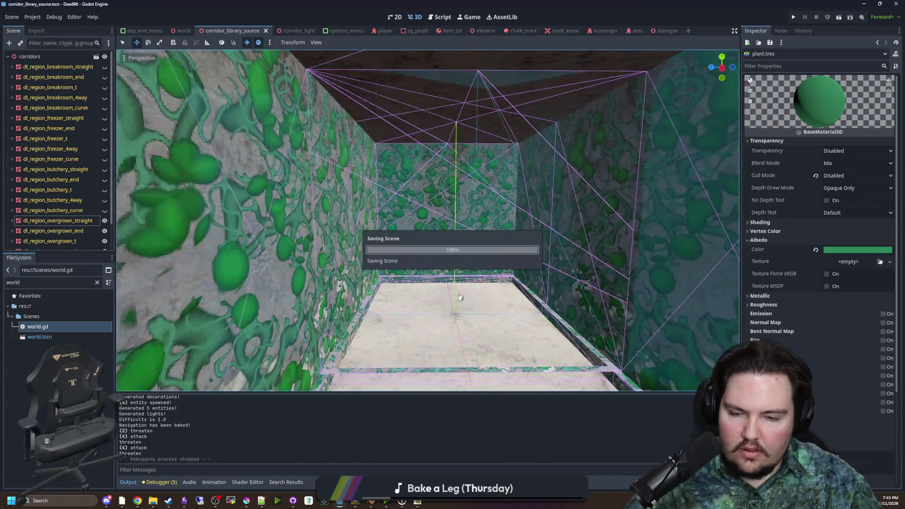
{"action": "scroll", "coordinate": [461, 281], "scroll_direction": "down", "scroll_amount": 5}
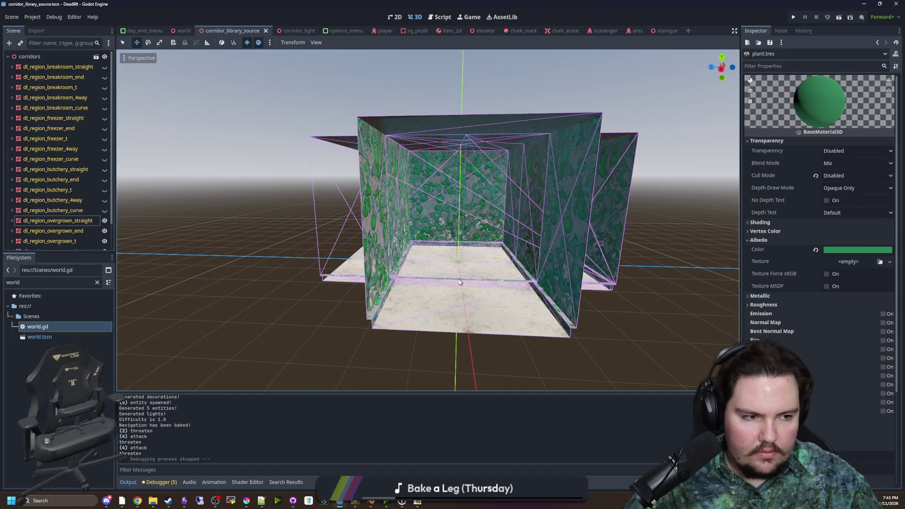
{"action": "left_click_drag", "start_coordinate": [460, 282], "coordinate": [457, 272]}
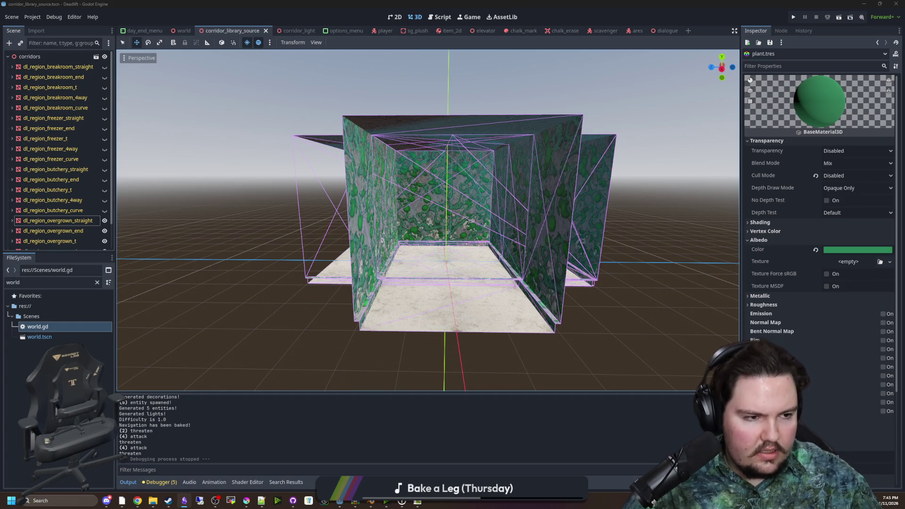
- Filter the FileSystem for 'eas', clear it, and preview Easy map_3 and map_4
{"action": "left_click", "coordinate": [587, 259]}
{"action": "left_click", "coordinate": [97, 282]}
{"action": "type", "text": "eas"}
{"action": "left_click", "coordinate": [97, 282]}
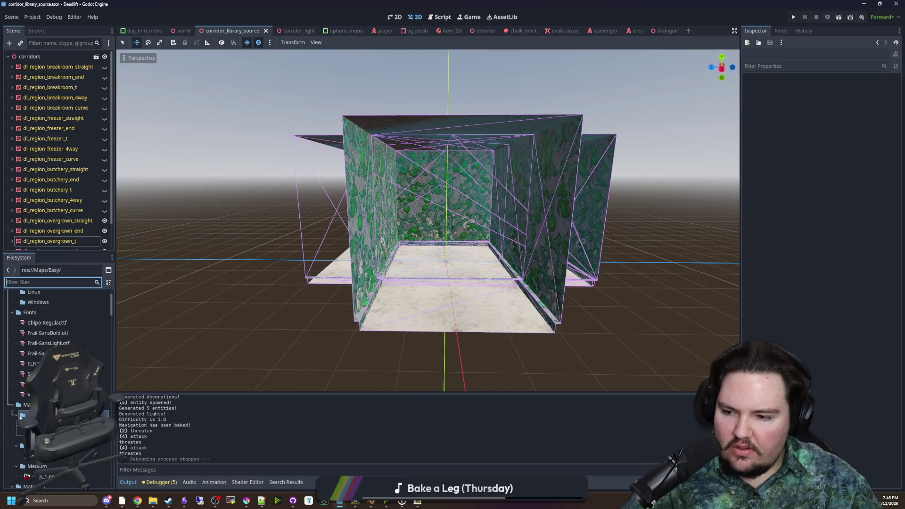
{"action": "left_click", "coordinate": [57, 376]}
{"action": "left_click", "coordinate": [57, 387]}
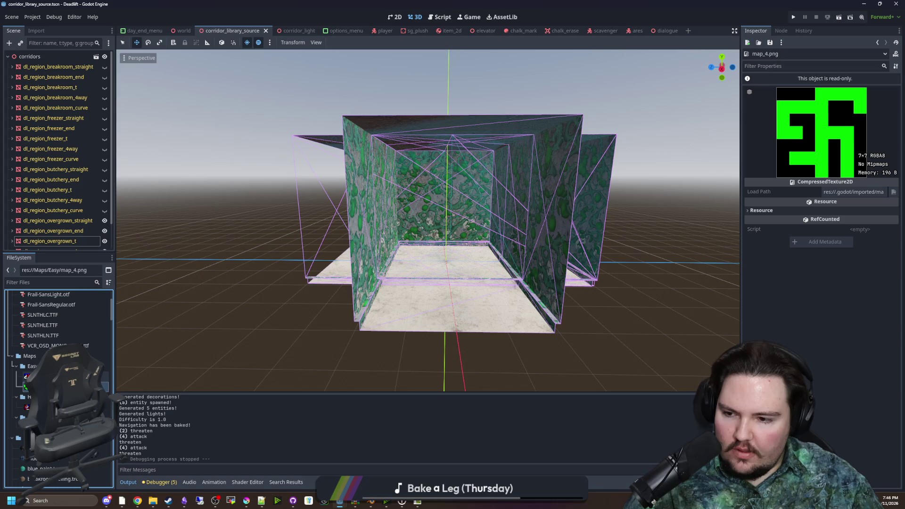
{"action": "left_click", "coordinate": [94, 376]}
- Preview Hard map_2 and Medium map_1, then return to Easy map_4 and map_3
{"action": "left_click", "coordinate": [94, 407]}
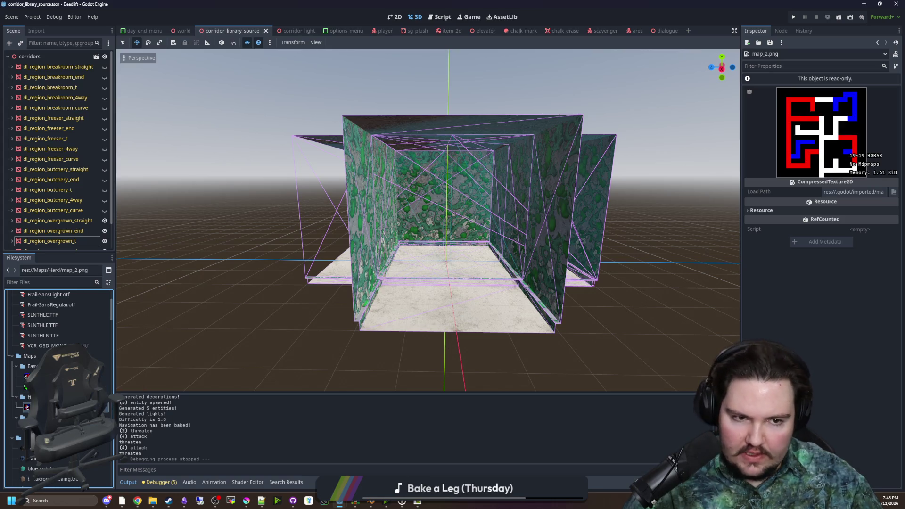
{"action": "scroll", "coordinate": [94, 408], "scroll_direction": "down", "scroll_amount": 1}
{"action": "left_click", "coordinate": [57, 403]}
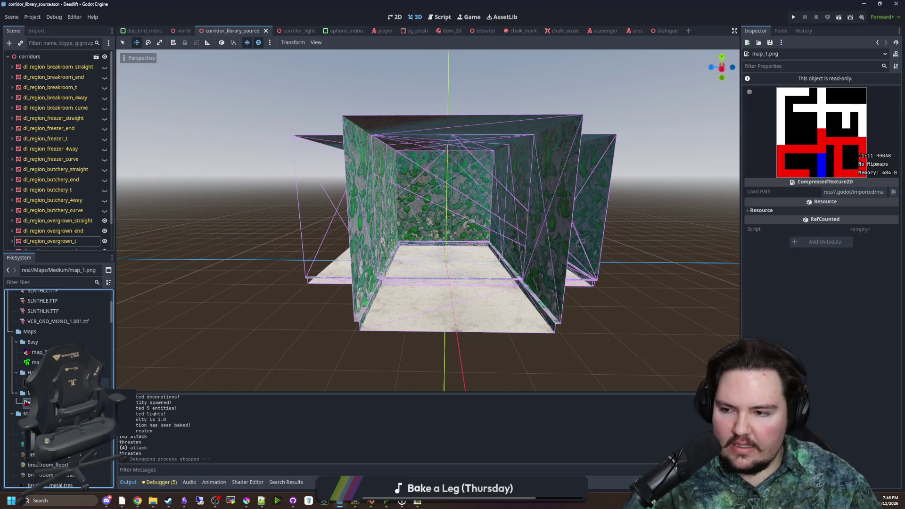
{"action": "left_click", "coordinate": [56, 383]}
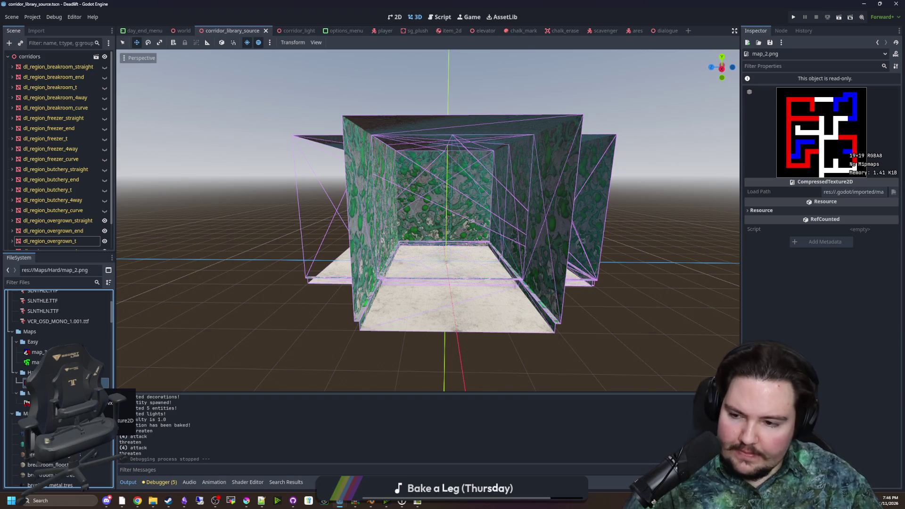
{"action": "left_click", "coordinate": [56, 353]}
{"action": "left_click", "coordinate": [57, 362]}
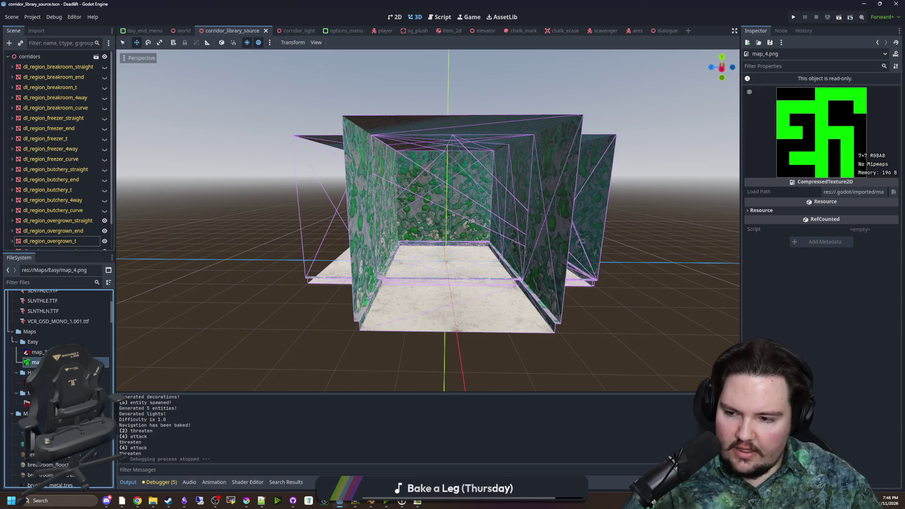
{"action": "left_click", "coordinate": [57, 352]}
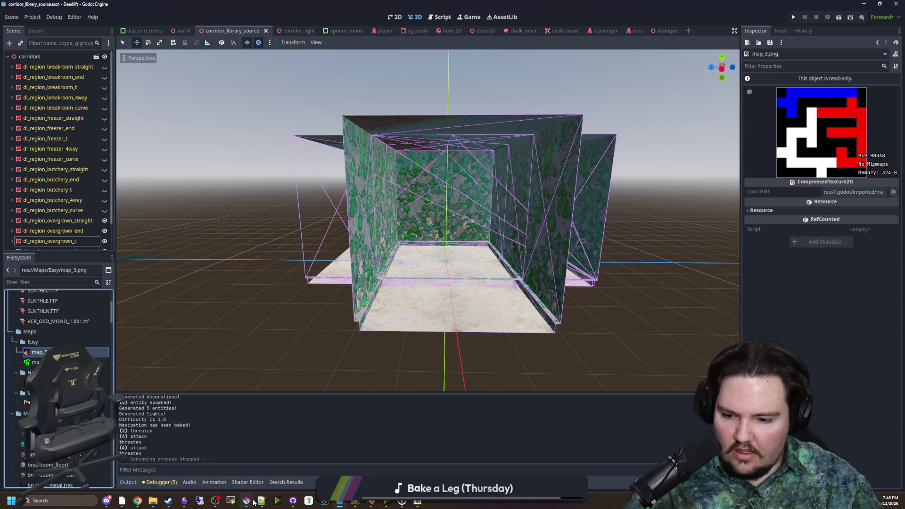
{"action": "mouse_move", "coordinate": [254, 503]}
{"action": "left_click", "coordinate": [248, 481]}
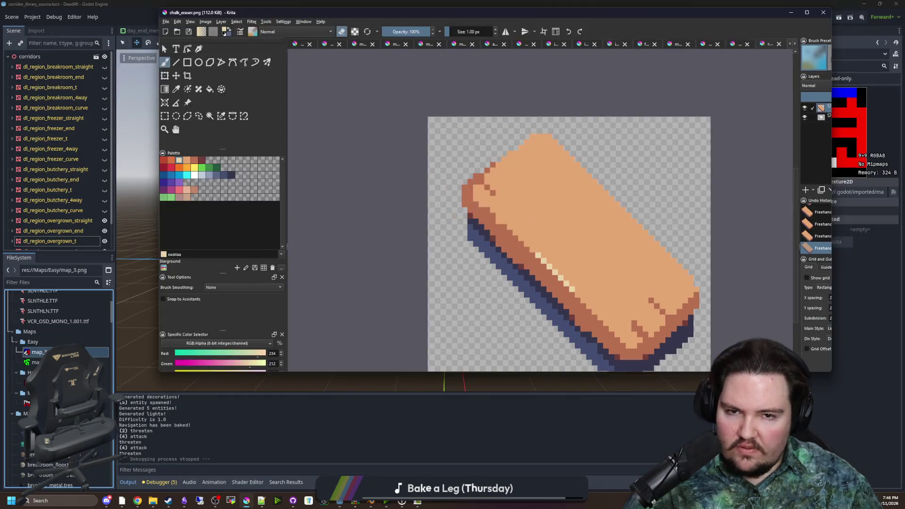
- Switch back to Krita and bring up the File Open dialog
{"action": "key", "text": "alt+Tab"}
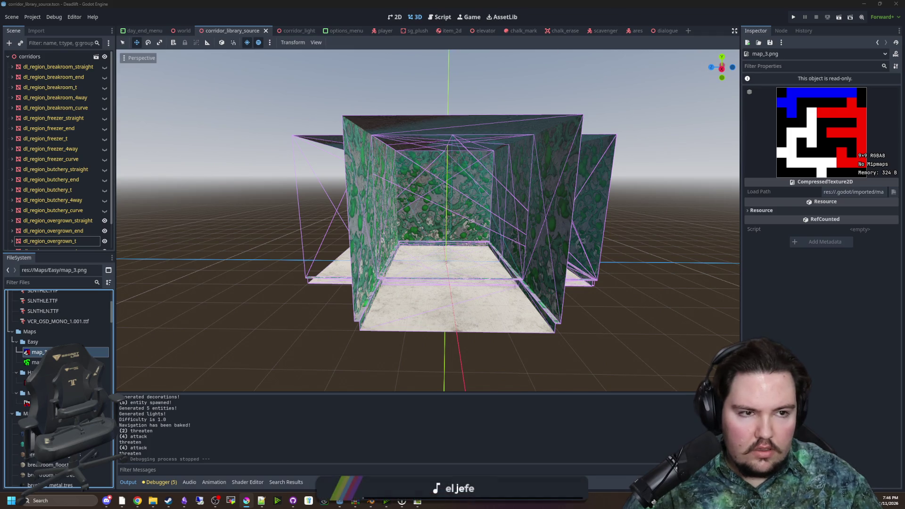
{"action": "key", "text": "alt+Tab"}
{"action": "left_click", "coordinate": [6, 11]}
{"action": "key", "text": "Escape"}
{"action": "left_click", "coordinate": [18, 22]}
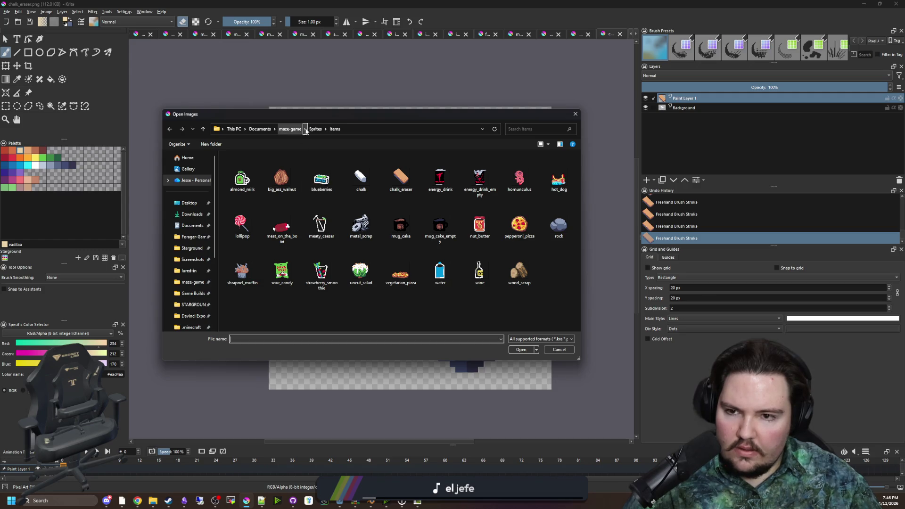
- Browse to maze-game/Maps/Easy and open map_3.png and map_4.png together
{"action": "left_click", "coordinate": [314, 130]}
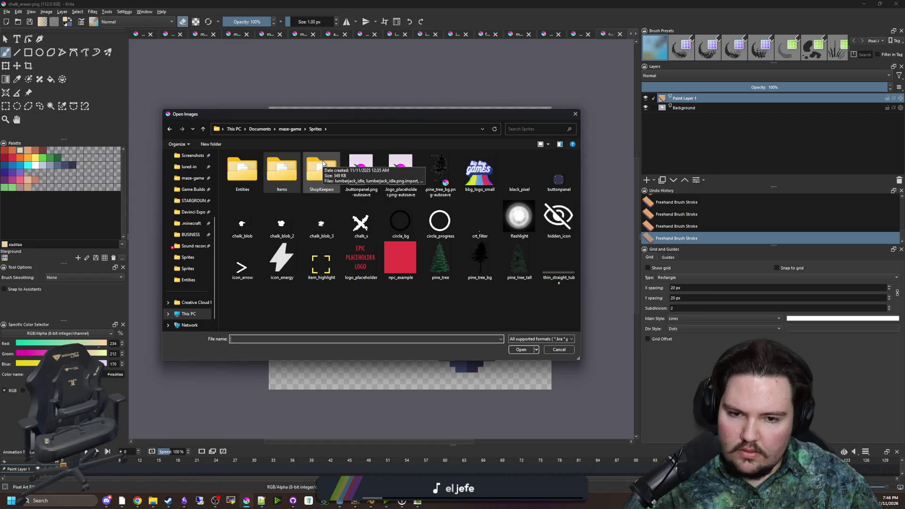
{"action": "mouse_move", "coordinate": [441, 114]}
{"action": "left_mouse_down"}
{"action": "mouse_move", "coordinate": [487, 199]}
{"action": "mouse_move", "coordinate": [408, 119]}
{"action": "left_mouse_up"}
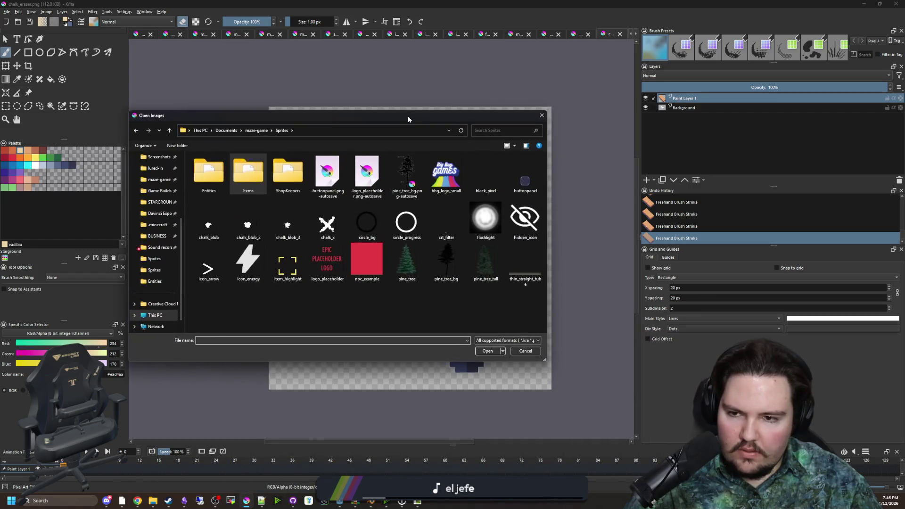
{"action": "left_click", "coordinate": [256, 130]}
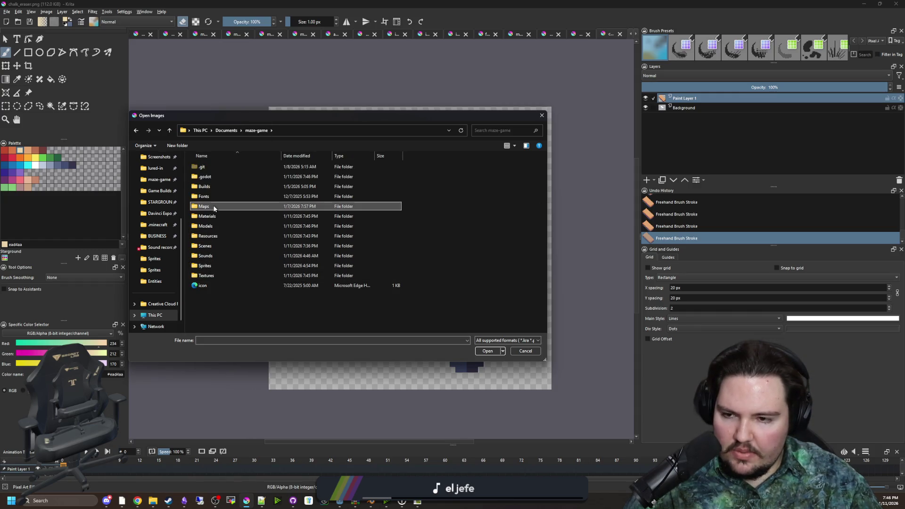
{"action": "double_click", "coordinate": [205, 206]}
{"action": "double_click", "coordinate": [208, 174]}
{"action": "left_click", "coordinate": [235, 188]}
{"action": "left_click", "coordinate": [219, 188], "text": "shift"}
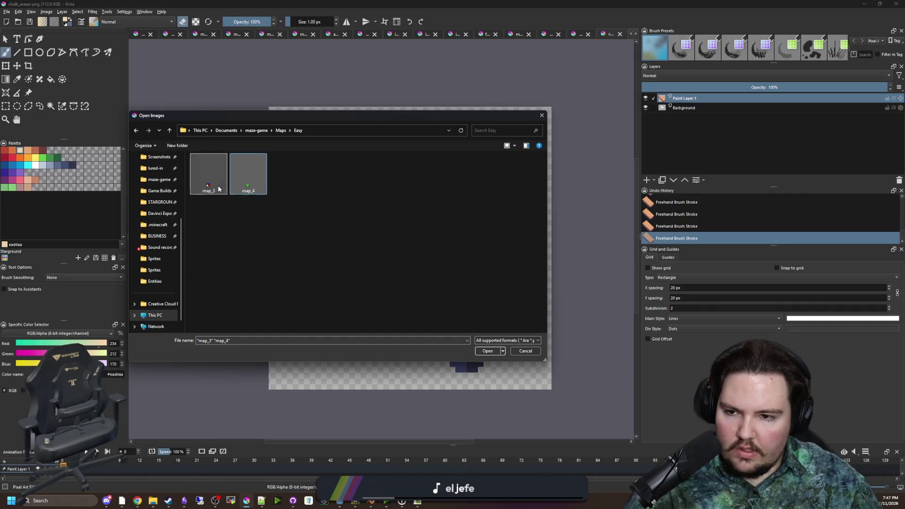
{"action": "left_click", "coordinate": [487, 351]}
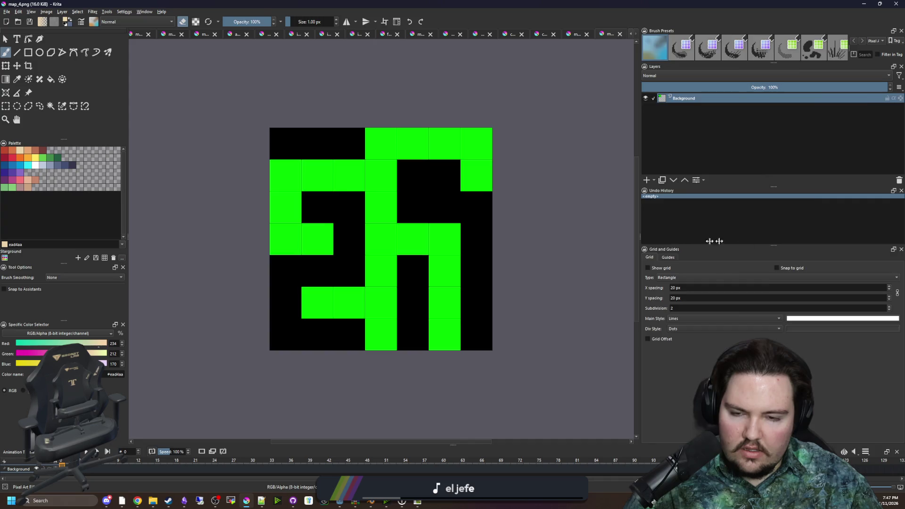
- Sample white, brush two runs of map_4's green path cells white, and save the PNG
{"action": "left_click_drag", "start_coordinate": [694, 241], "coordinate": [811, 227]}
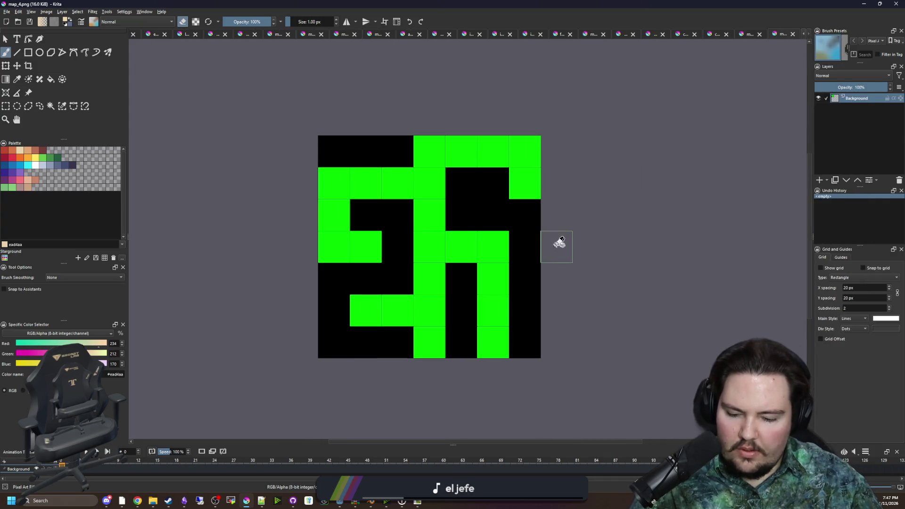
{"action": "key", "text": "p"}
{"action": "left_click", "coordinate": [35, 165]}
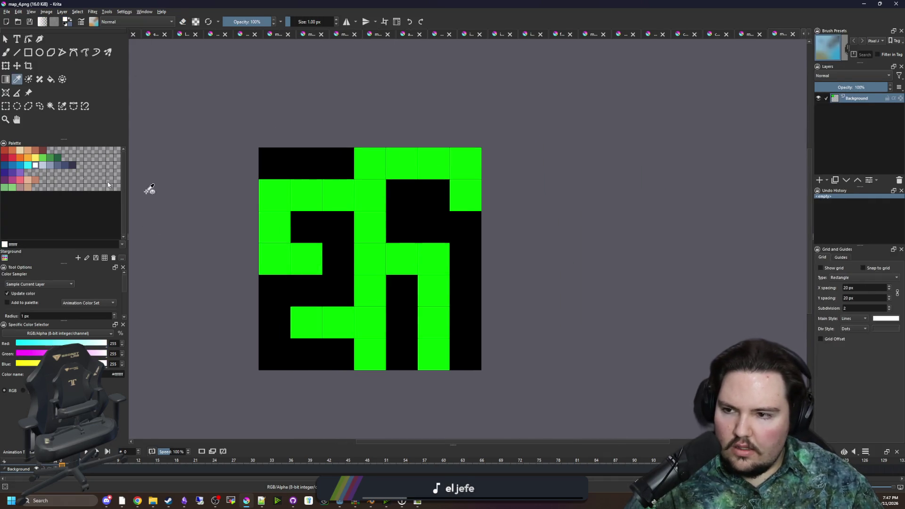
{"action": "key", "text": "b"}
{"action": "mouse_move", "coordinate": [370, 272]}
{"action": "left_mouse_down"}
{"action": "mouse_move", "coordinate": [371, 194]}
{"action": "mouse_move", "coordinate": [432, 279]}
{"action": "mouse_move", "coordinate": [421, 307]}
{"action": "left_mouse_up"}
{"action": "left_click_drag", "start_coordinate": [366, 196], "coordinate": [304, 196]}
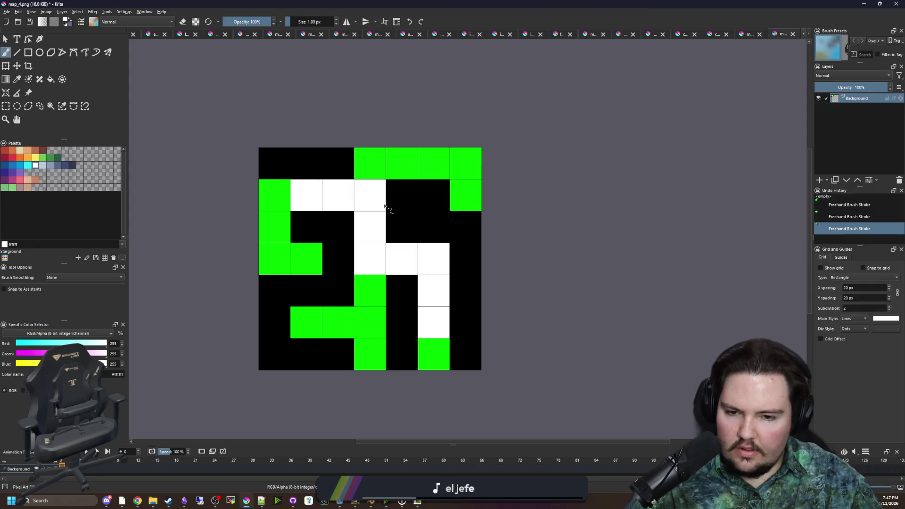
{"action": "key", "text": "ctrl+s"}
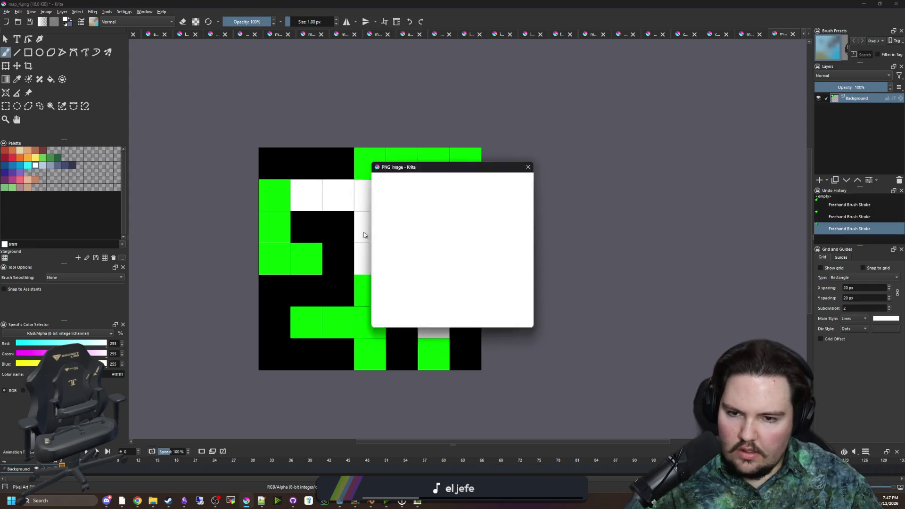
{"action": "left_click", "coordinate": [475, 318]}
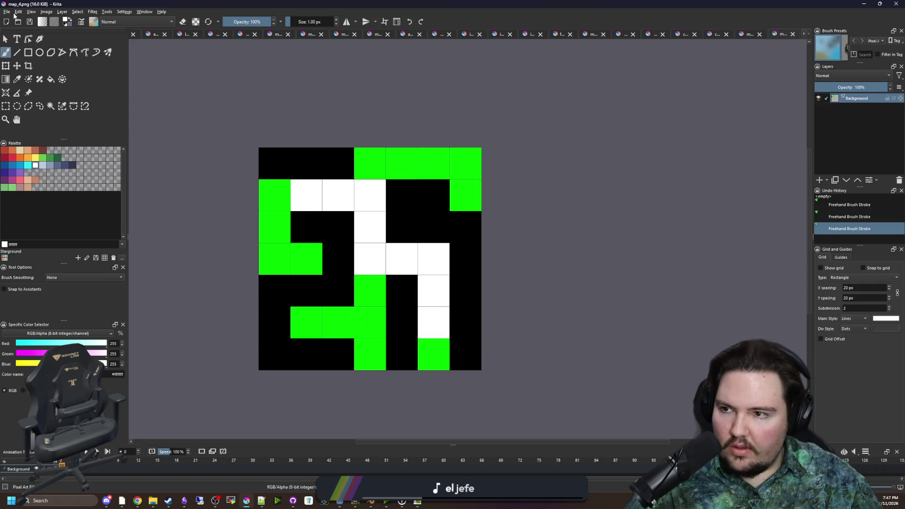
{"action": "left_click", "coordinate": [751, 32]}
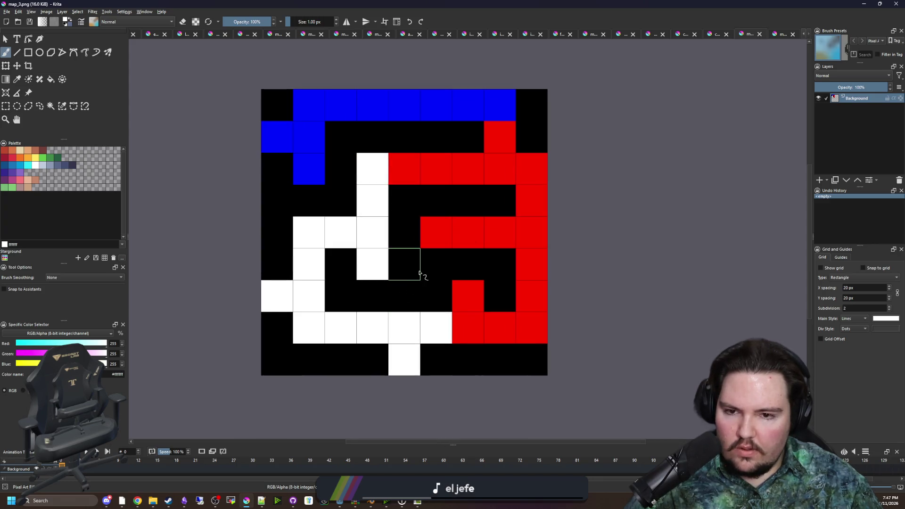
- Reshape map_3's maze: paint one black cell red and several white, blue and red cells black
{"action": "key", "text": "p"}
{"action": "left_click", "coordinate": [441, 237]}
{"action": "key", "text": "b"}
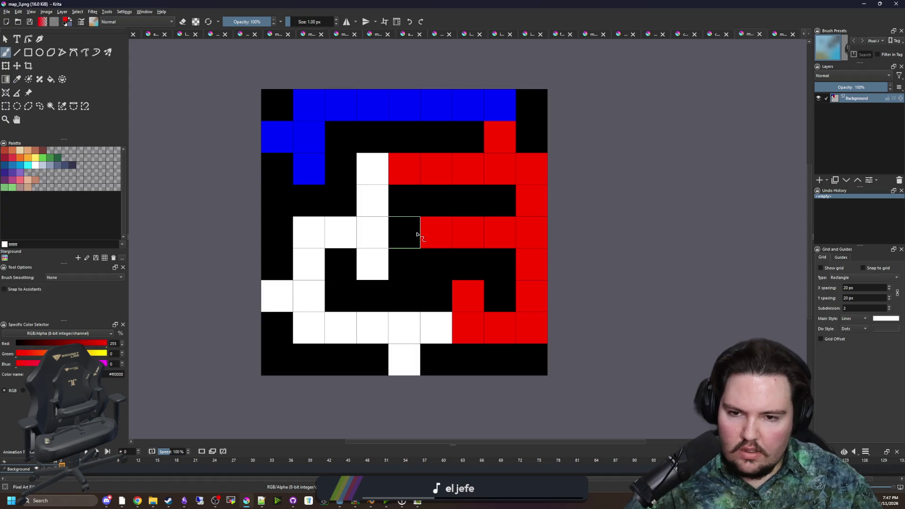
{"action": "left_click", "coordinate": [410, 232]}
{"action": "key", "text": "p"}
{"action": "left_click", "coordinate": [406, 269]}
{"action": "key", "text": "b"}
{"action": "left_click", "coordinate": [368, 273]}
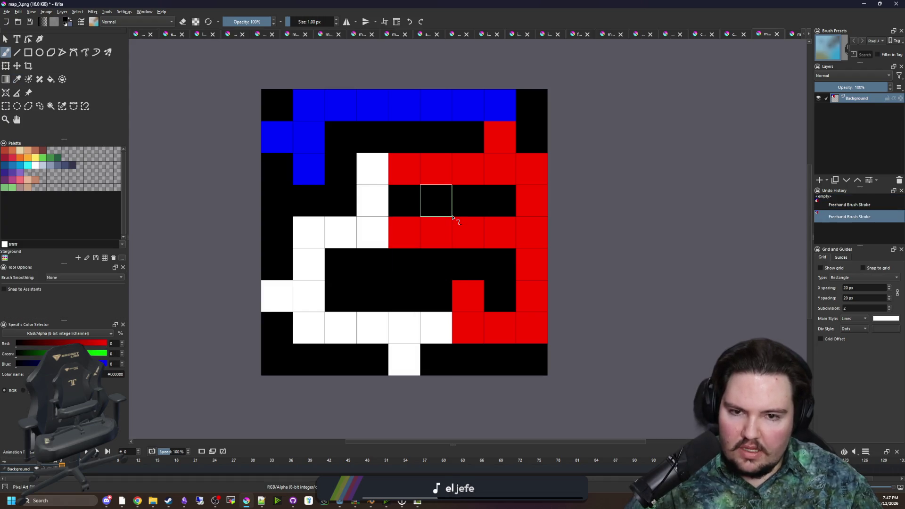
{"action": "left_click", "coordinate": [468, 295]}
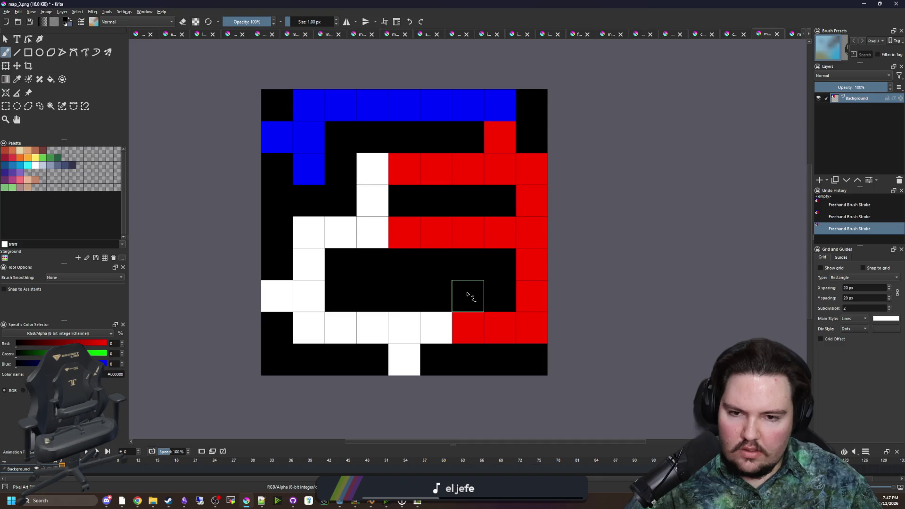
{"action": "left_click", "coordinate": [277, 137]}
{"action": "left_click", "coordinate": [279, 296]}
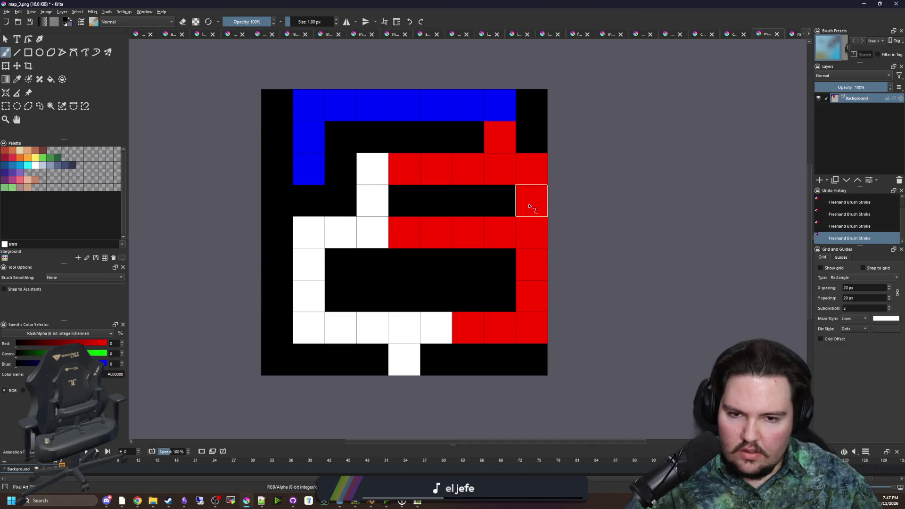
{"action": "mouse_move", "coordinate": [537, 267]}
{"action": "left_mouse_down"}
{"action": "mouse_move", "coordinate": [450, 336]}
{"action": "mouse_move", "coordinate": [469, 320]}
{"action": "mouse_move", "coordinate": [497, 258]}
{"action": "mouse_move", "coordinate": [429, 323]}
{"action": "left_mouse_up"}
- Undo the misplaced strokes and replace the upper-right red cell with black
{"action": "key", "text": "x"}
{"action": "key", "text": "ctrl+z"}
{"action": "scroll", "coordinate": [413, 270], "scroll_direction": "down", "scroll_amount": 1}
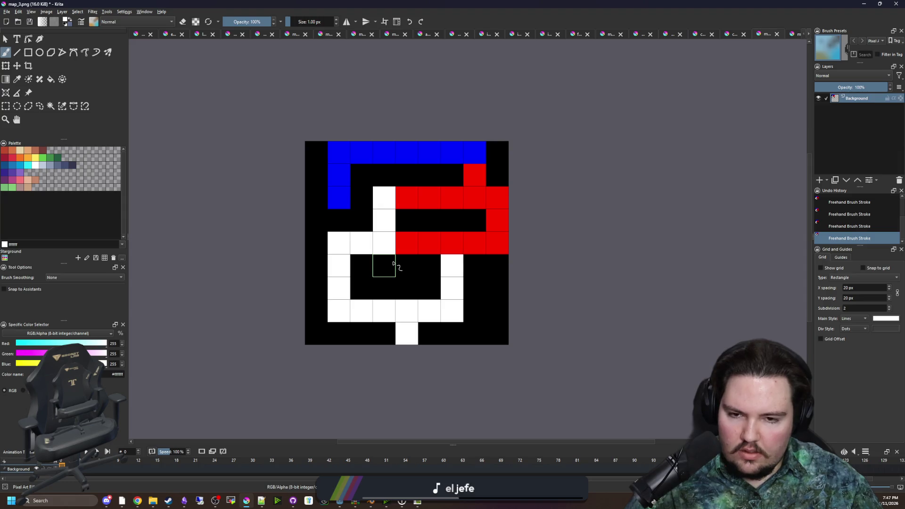
{"action": "key", "text": "x"}
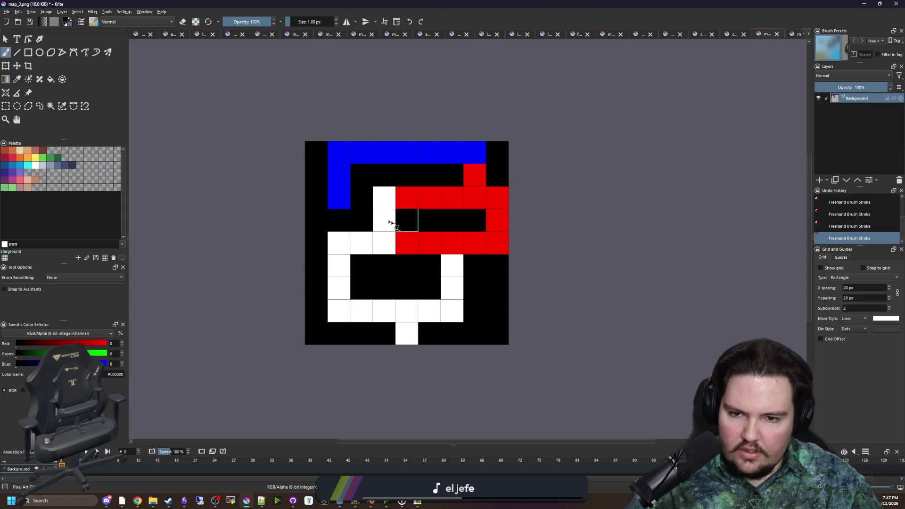
{"action": "left_click", "coordinate": [385, 221]}
{"action": "scroll", "coordinate": [452, 252], "scroll_direction": "down", "scroll_amount": 1}
{"action": "scroll", "coordinate": [452, 252], "scroll_direction": "up", "scroll_amount": 1}
{"action": "key", "text": "ctrl+z"}
{"action": "left_click", "coordinate": [384, 238], "text": "ctrl"}
{"action": "key", "text": "e"}
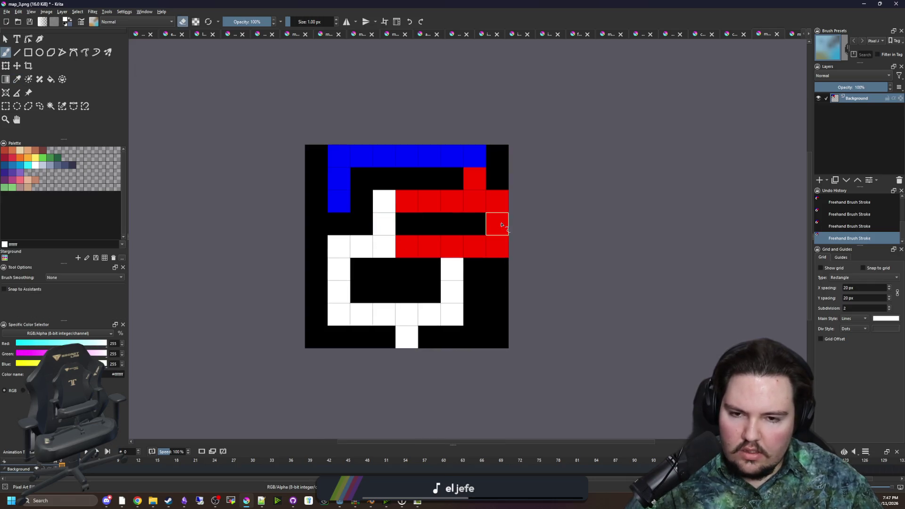
{"action": "left_click", "coordinate": [497, 224]}
{"action": "left_click", "coordinate": [495, 269], "text": "ctrl"}
{"action": "left_click", "coordinate": [498, 224]}
{"action": "scroll", "coordinate": [439, 260], "scroll_direction": "down", "scroll_amount": 1}
{"action": "scroll", "coordinate": [439, 260], "scroll_direction": "up", "scroll_amount": 1}
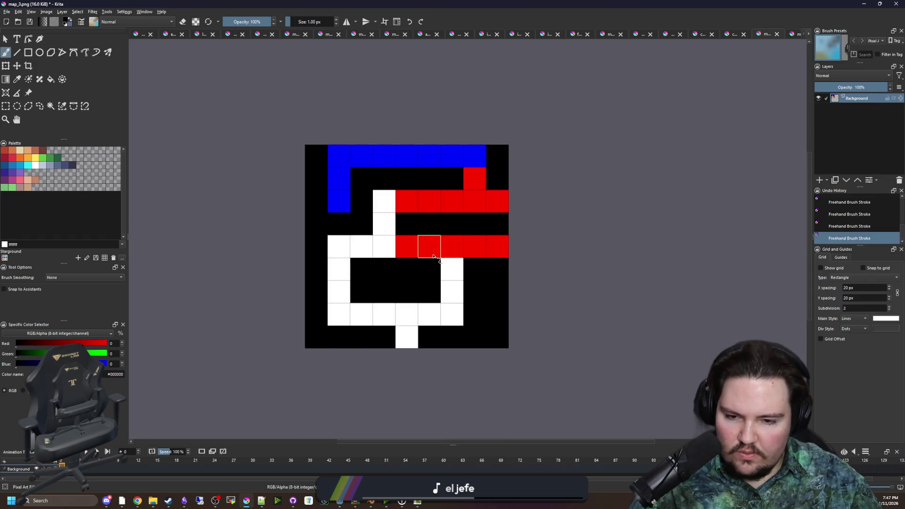
- Set the painting colour to pure green, #00ff00 (R 0, G 255)
{"action": "key", "text": "p"}
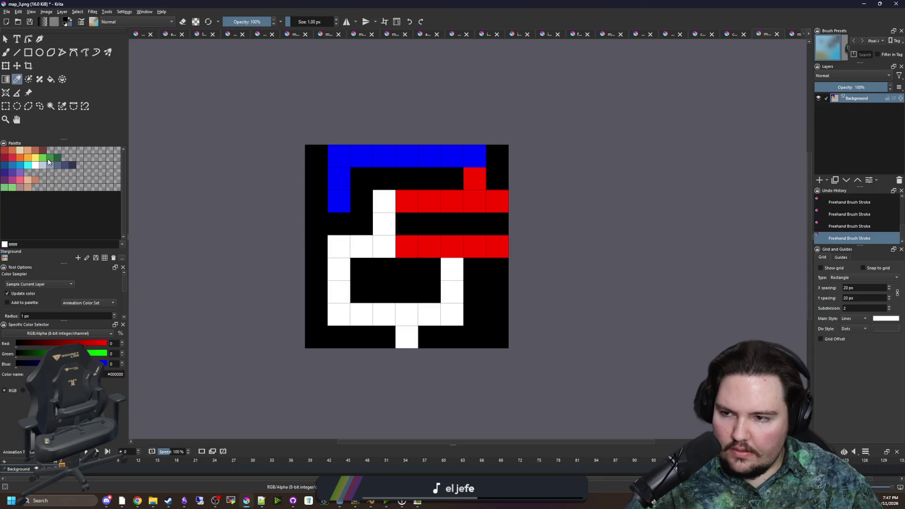
{"action": "left_click", "coordinate": [43, 158]}
{"action": "double_click", "coordinate": [113, 354]}
{"action": "type", "text": "255"}
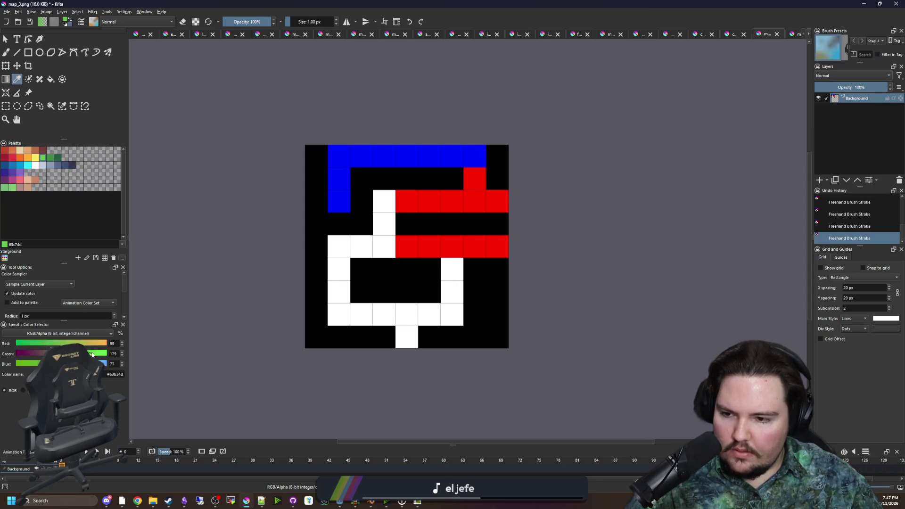
{"action": "left_click_drag", "start_coordinate": [26, 348], "coordinate": [15, 348]}
- Repaint the white and red paths green and the blue path white
{"action": "key", "text": "b"}
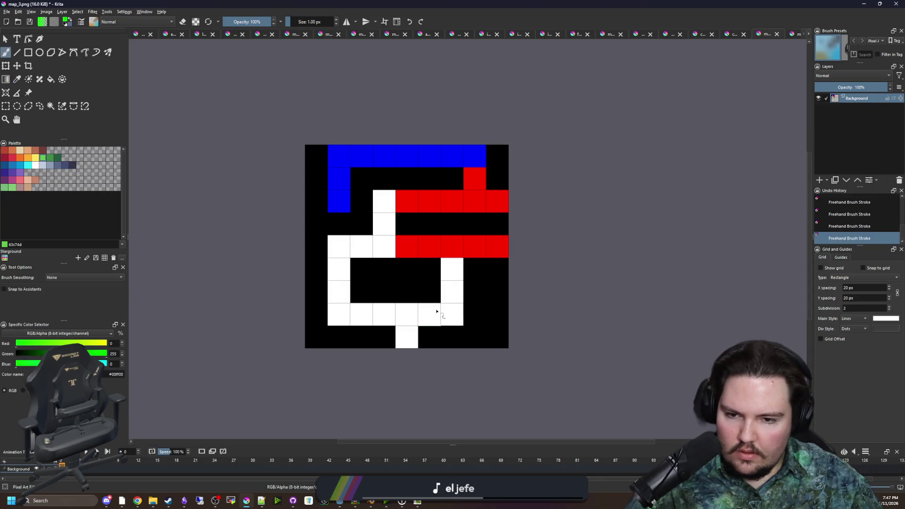
{"action": "mouse_move", "coordinate": [343, 283]}
{"action": "left_mouse_down"}
{"action": "mouse_move", "coordinate": [339, 245]}
{"action": "mouse_move", "coordinate": [385, 200]}
{"action": "mouse_move", "coordinate": [497, 201]}
{"action": "left_mouse_up"}
{"action": "left_click_drag", "start_coordinate": [490, 244], "coordinate": [400, 250]}
{"action": "mouse_move", "coordinate": [476, 179]}
{"action": "left_mouse_down"}
{"action": "mouse_move", "coordinate": [474, 155]}
{"action": "mouse_move", "coordinate": [424, 155]}
{"action": "mouse_move", "coordinate": [339, 179]}
{"action": "mouse_move", "coordinate": [338, 202]}
{"action": "left_mouse_up"}
{"action": "left_click", "coordinate": [451, 264], "text": "ctrl"}
{"action": "scroll", "coordinate": [425, 249], "scroll_direction": "down", "scroll_amount": 1}
{"action": "scroll", "coordinate": [425, 249], "scroll_direction": "up", "scroll_amount": 1}
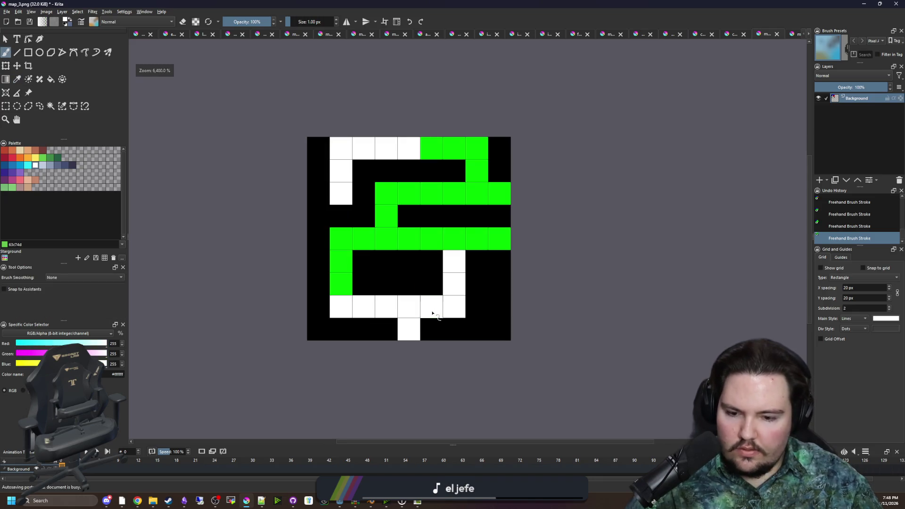
{"action": "key", "text": "p"}
{"action": "left_click", "coordinate": [443, 240]}
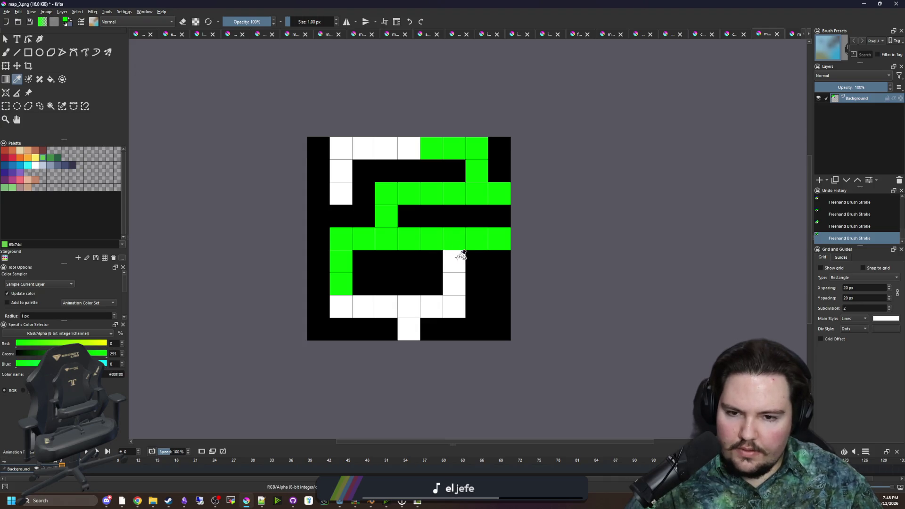
{"action": "key", "text": "b"}
{"action": "left_click", "coordinate": [460, 254]}
{"action": "scroll", "coordinate": [466, 278], "scroll_direction": "down", "scroll_amount": 1}
{"action": "scroll", "coordinate": [466, 278], "scroll_direction": "up", "scroll_amount": 1}
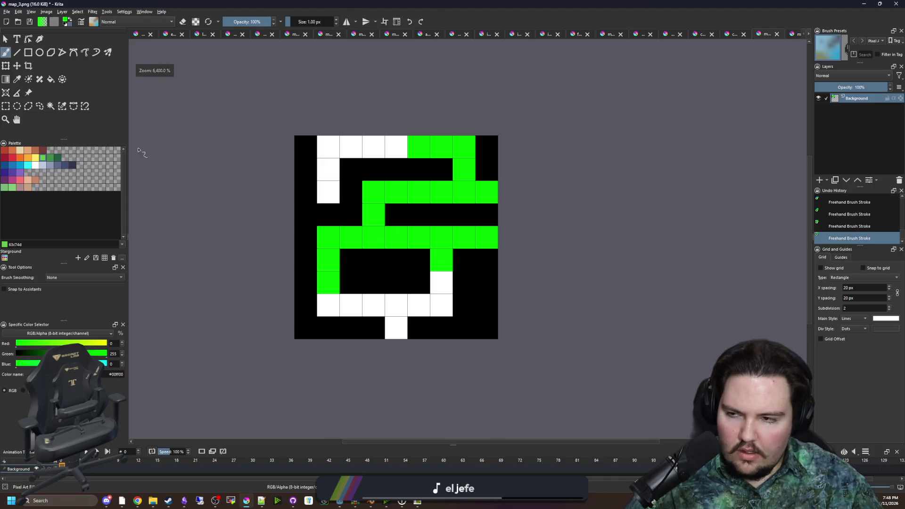
- Save map_3.png, accepting the PNG export options
{"action": "key", "text": "ctrl+s"}
{"action": "left_click", "coordinate": [477, 318]}
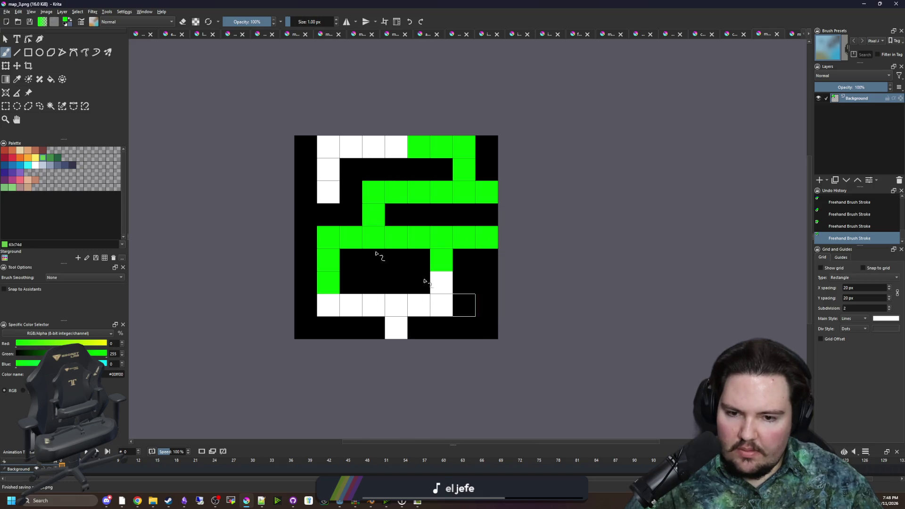
{"action": "left_click", "coordinate": [6, 11]}
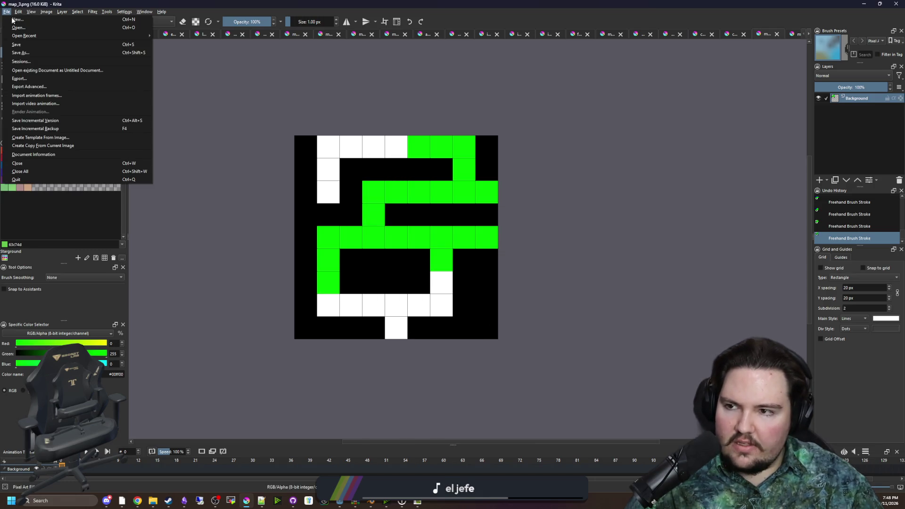
- Create a new 9×9 pixel image
{"action": "left_click", "coordinate": [17, 21]}
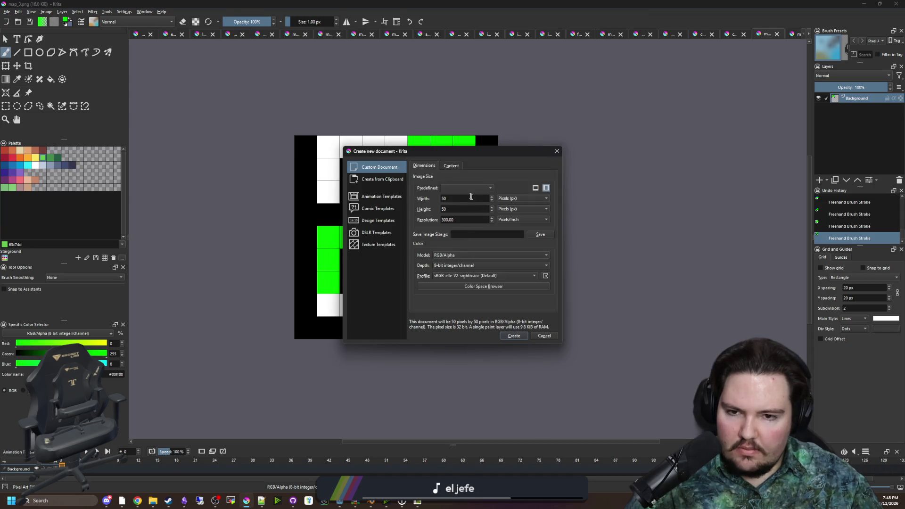
{"action": "left_click_drag", "start_coordinate": [458, 201], "coordinate": [411, 203]}
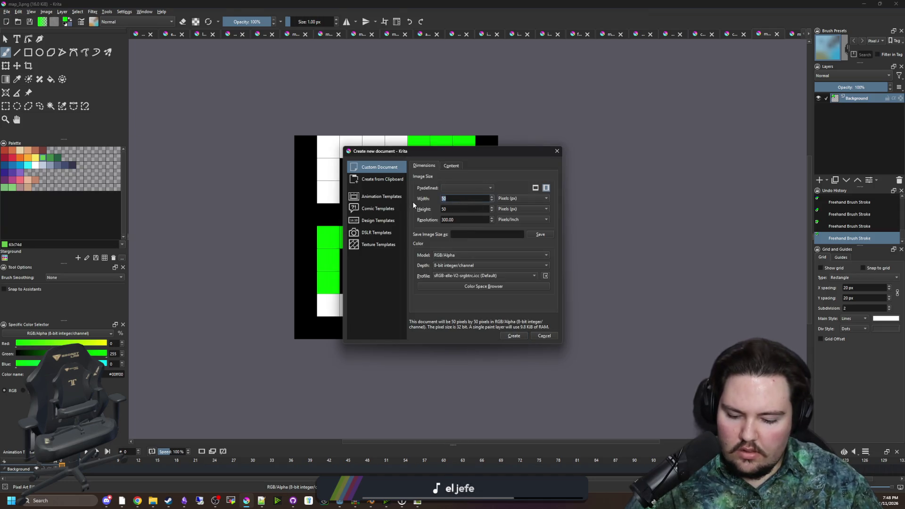
{"action": "type", "text": "9"}
{"action": "double_click", "coordinate": [463, 211]}
{"action": "type", "text": "9"}
{"action": "left_click", "coordinate": [513, 335]}
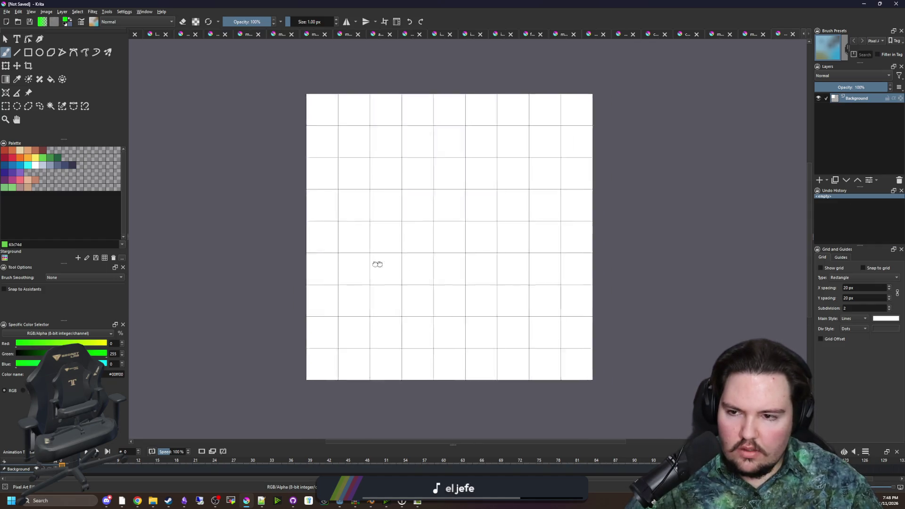
- Fill the canvas black and paint green paths up the centre and down the right column
{"action": "key", "text": "f"}
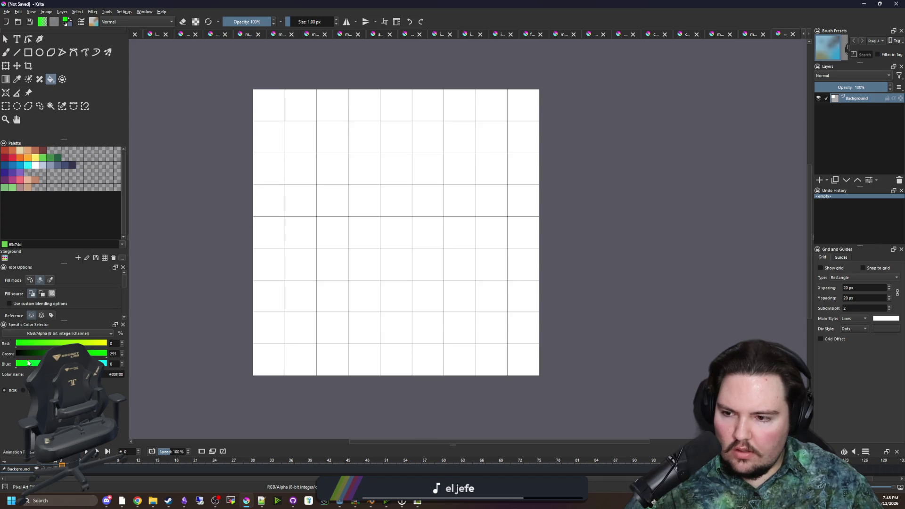
{"action": "key", "text": "d"}
{"action": "left_click", "coordinate": [411, 257]}
{"action": "key", "text": "b"}
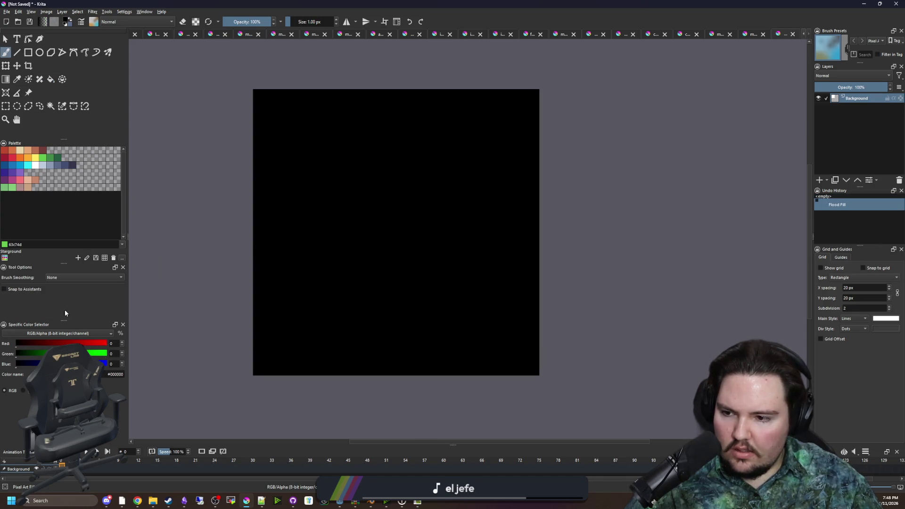
{"action": "key", "text": "x"}
{"action": "mouse_move", "coordinate": [403, 360]}
{"action": "left_mouse_down"}
{"action": "mouse_move", "coordinate": [395, 303]}
{"action": "mouse_move", "coordinate": [346, 302]}
{"action": "mouse_move", "coordinate": [336, 327]}
{"action": "left_mouse_up"}
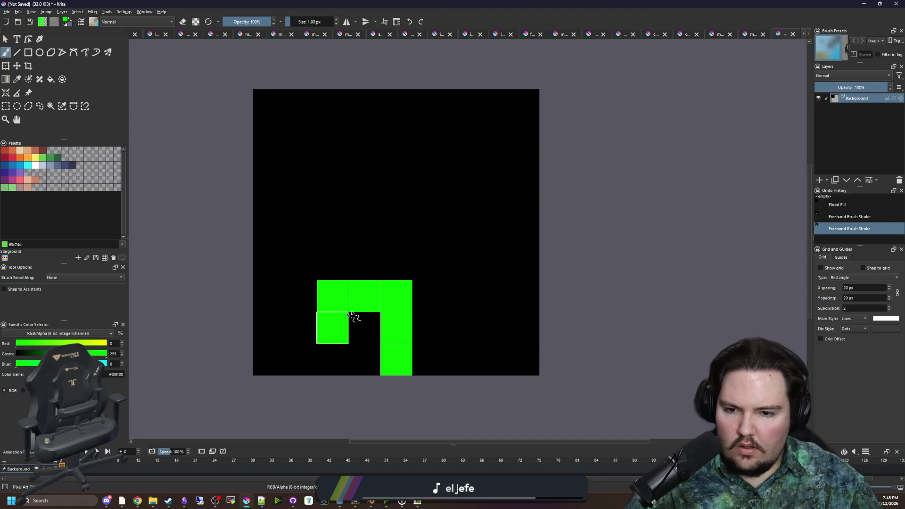
{"action": "mouse_move", "coordinate": [388, 273]}
{"action": "left_mouse_down"}
{"action": "mouse_move", "coordinate": [399, 258]}
{"action": "mouse_move", "coordinate": [392, 250]}
{"action": "mouse_move", "coordinate": [445, 202]}
{"action": "mouse_move", "coordinate": [488, 200]}
{"action": "mouse_move", "coordinate": [490, 140]}
{"action": "mouse_move", "coordinate": [333, 137]}
{"action": "mouse_move", "coordinate": [333, 203]}
{"action": "mouse_move", "coordinate": [363, 200]}
{"action": "left_mouse_up"}
{"action": "mouse_move", "coordinate": [481, 224]}
{"action": "left_mouse_down"}
{"action": "mouse_move", "coordinate": [487, 297]}
{"action": "mouse_move", "coordinate": [459, 296]}
{"action": "left_mouse_up"}
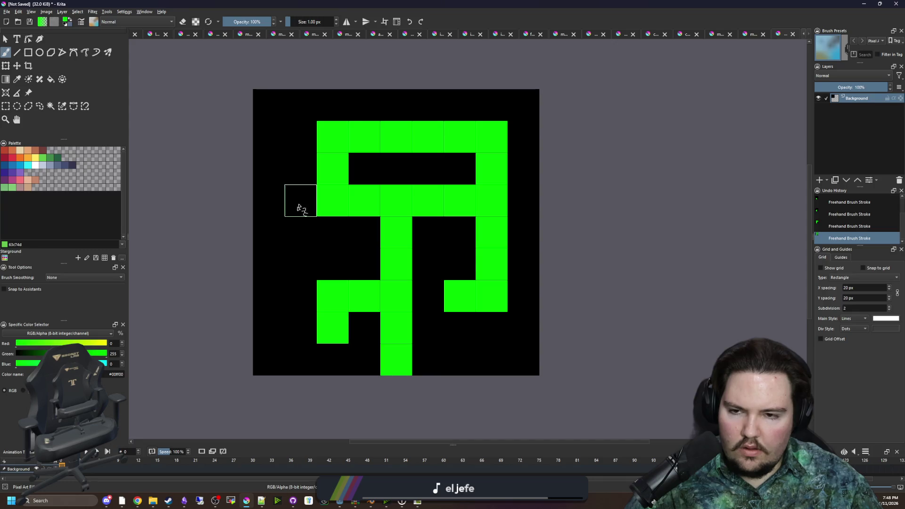
- Paint two left cells and the top row green, then restore two top-row cells to black
{"action": "left_click", "coordinate": [302, 171]}
{"action": "left_click", "coordinate": [269, 170]}
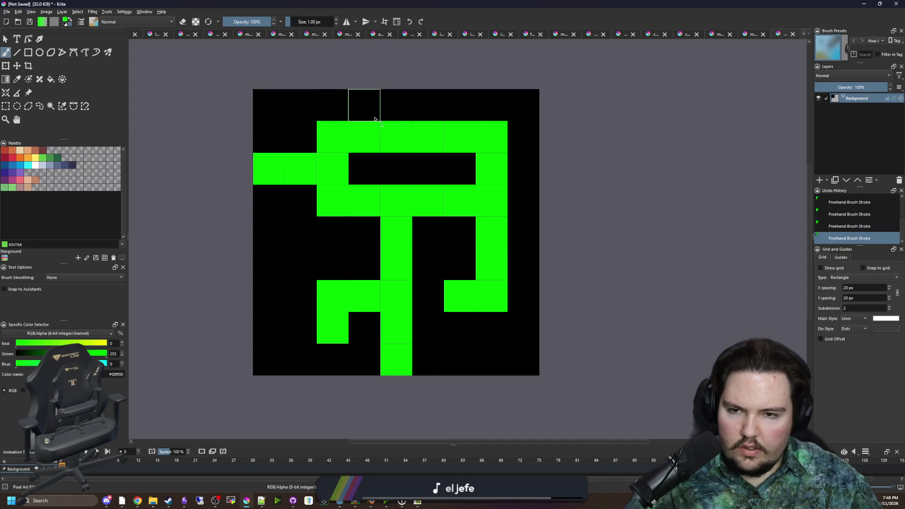
{"action": "left_click_drag", "start_coordinate": [341, 112], "coordinate": [481, 108]}
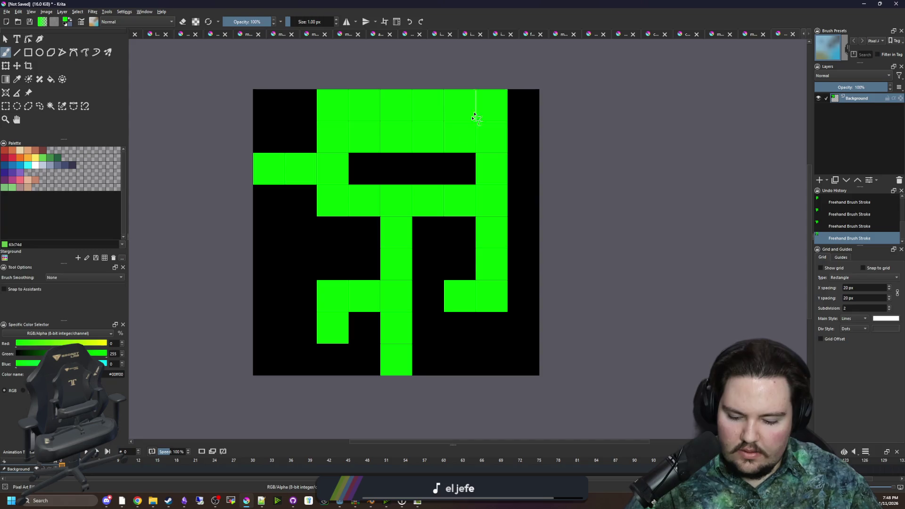
{"action": "left_click", "coordinate": [448, 162], "text": "ctrl"}
{"action": "left_click", "coordinate": [383, 143]}
{"action": "left_click", "coordinate": [364, 142]}
{"action": "scroll", "coordinate": [402, 231], "scroll_direction": "down", "scroll_amount": 8}
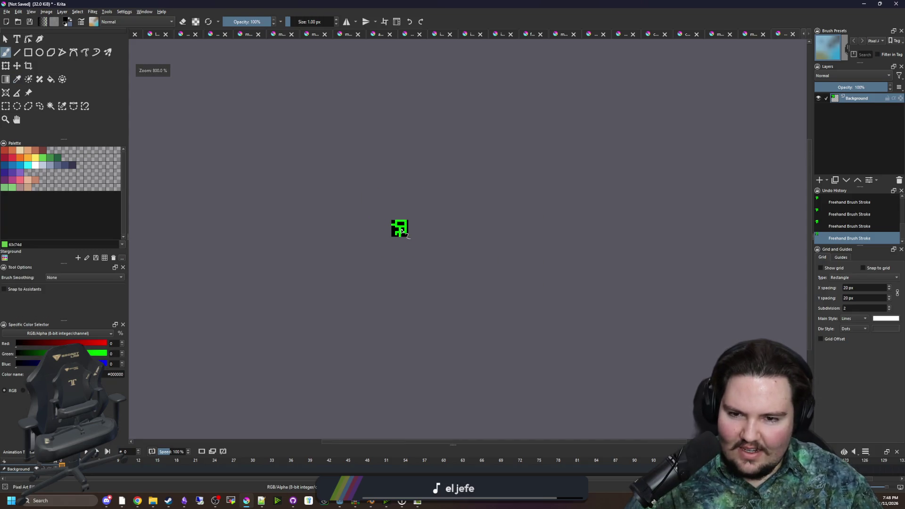
- Black out the bottom-left arm and right-column cells, add a leftward arm, and erase stray cells
{"action": "scroll", "coordinate": [400, 219], "scroll_direction": "up", "scroll_amount": 12}
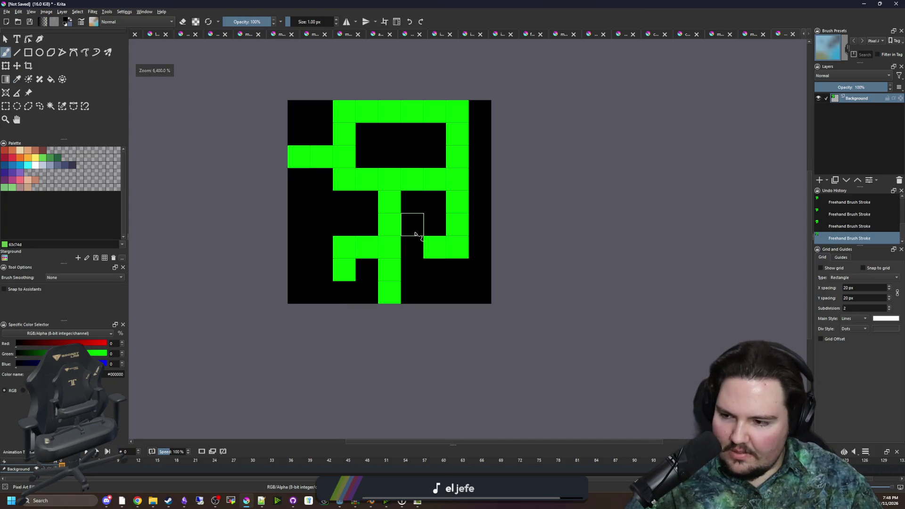
{"action": "left_click", "coordinate": [394, 216], "text": "ctrl"}
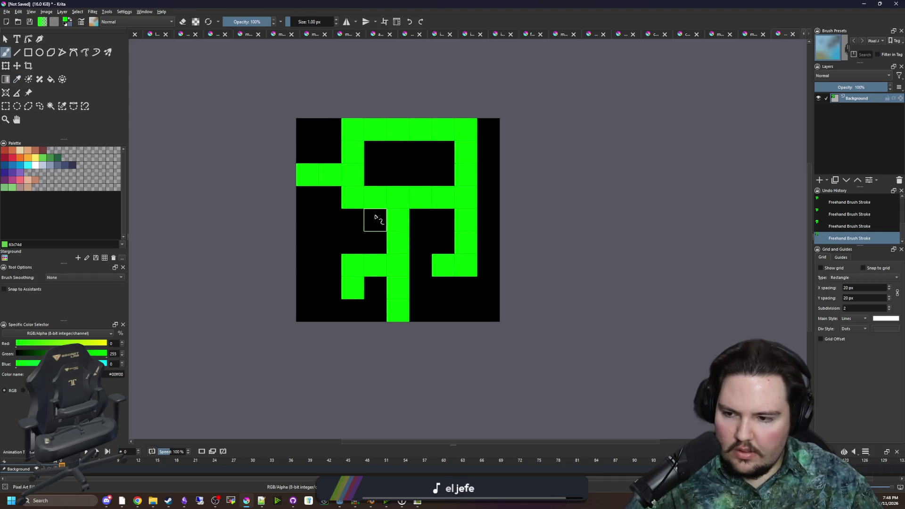
{"action": "left_click_drag", "start_coordinate": [366, 229], "coordinate": [353, 260]}
{"action": "left_click", "coordinate": [362, 314], "text": "ctrl"}
{"action": "left_click_drag", "start_coordinate": [363, 297], "coordinate": [340, 323]}
{"action": "mouse_move", "coordinate": [430, 297]}
{"action": "left_mouse_down"}
{"action": "mouse_move", "coordinate": [450, 238]}
{"action": "mouse_move", "coordinate": [358, 184]}
{"action": "mouse_move", "coordinate": [299, 204]}
{"action": "mouse_move", "coordinate": [448, 210]}
{"action": "mouse_move", "coordinate": [431, 163]}
{"action": "mouse_move", "coordinate": [349, 178]}
{"action": "left_mouse_up"}
{"action": "left_click", "coordinate": [388, 285], "text": "ctrl"}
{"action": "mouse_move", "coordinate": [387, 319]}
{"action": "left_mouse_down"}
{"action": "mouse_move", "coordinate": [322, 319]}
{"action": "mouse_move", "coordinate": [317, 182]}
{"action": "mouse_move", "coordinate": [448, 183]}
{"action": "mouse_move", "coordinate": [447, 316]}
{"action": "mouse_move", "coordinate": [430, 320]}
{"action": "mouse_move", "coordinate": [431, 207]}
{"action": "mouse_move", "coordinate": [340, 264]}
{"action": "mouse_move", "coordinate": [356, 323]}
{"action": "mouse_move", "coordinate": [317, 320]}
{"action": "mouse_move", "coordinate": [317, 249]}
{"action": "left_mouse_up"}
{"action": "key", "text": "e"}
{"action": "key", "text": "e"}
{"action": "mouse_move", "coordinate": [363, 297]}
{"action": "left_mouse_down"}
{"action": "mouse_move", "coordinate": [399, 304]}
{"action": "mouse_move", "coordinate": [366, 330]}
{"action": "mouse_move", "coordinate": [325, 226]}
{"action": "mouse_move", "coordinate": [383, 178]}
{"action": "mouse_move", "coordinate": [455, 273]}
{"action": "mouse_move", "coordinate": [418, 320]}
{"action": "left_mouse_up"}
{"action": "left_click", "coordinate": [404, 299], "text": "ctrl"}
- Paint green arms to the left, top and right edges and a path around the bottom-right
{"action": "key", "text": "p"}
{"action": "left_click", "coordinate": [385, 310]}
{"action": "key", "text": "b"}
{"action": "left_click_drag", "start_coordinate": [314, 273], "coordinate": [294, 275]}
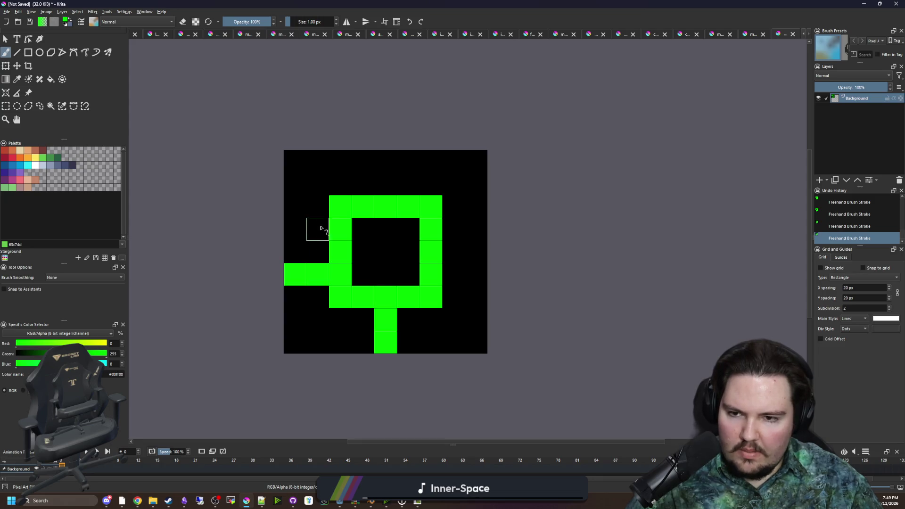
{"action": "left_click_drag", "start_coordinate": [358, 185], "coordinate": [363, 159]}
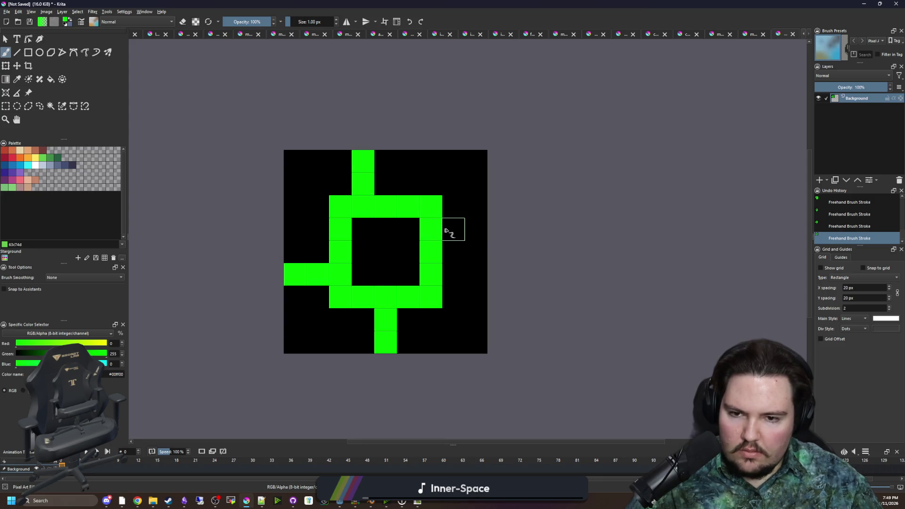
{"action": "left_click_drag", "start_coordinate": [448, 228], "coordinate": [468, 231]}
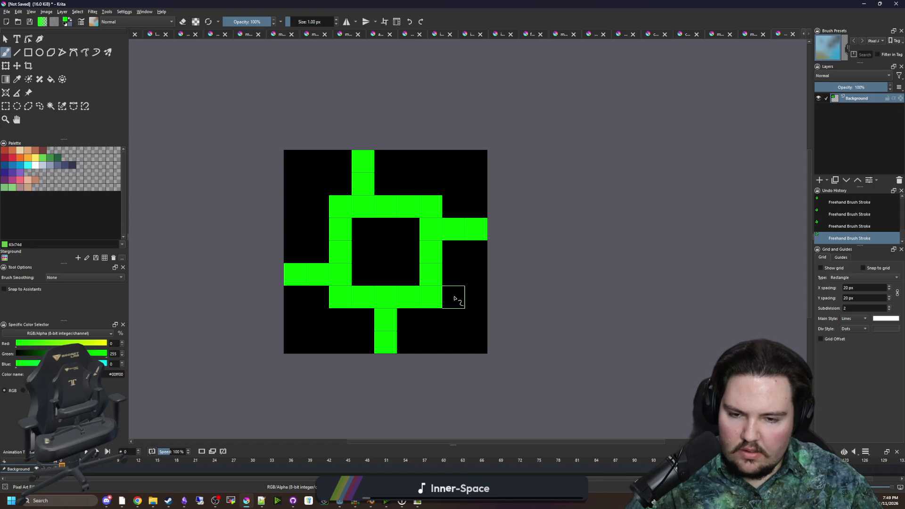
{"action": "mouse_move", "coordinate": [454, 299]}
{"action": "left_mouse_down"}
{"action": "mouse_move", "coordinate": [476, 302]}
{"action": "mouse_move", "coordinate": [452, 343]}
{"action": "mouse_move", "coordinate": [430, 344]}
{"action": "left_mouse_up"}
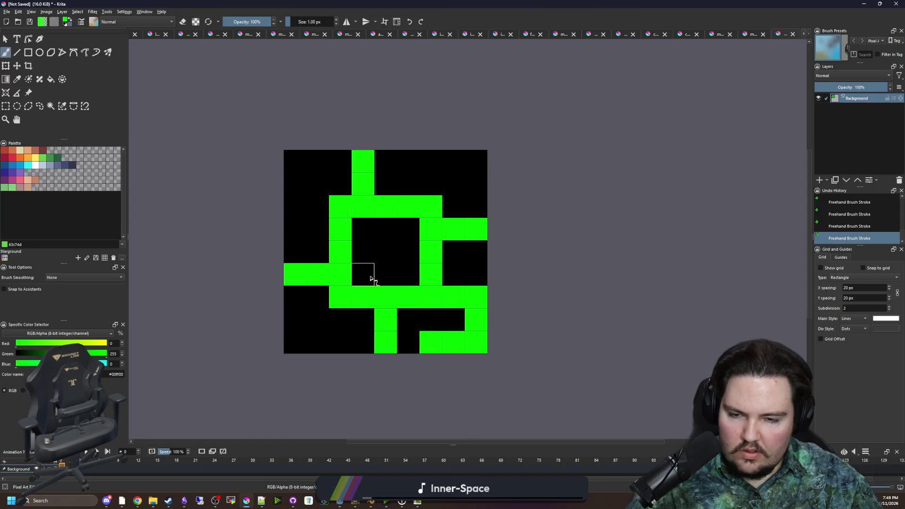
{"action": "scroll", "coordinate": [370, 275], "scroll_direction": "down", "scroll_amount": 6}
{"action": "scroll", "coordinate": [370, 275], "scroll_direction": "down", "scroll_amount": 3}
{"action": "scroll", "coordinate": [365, 261], "scroll_direction": "up", "scroll_amount": 6}
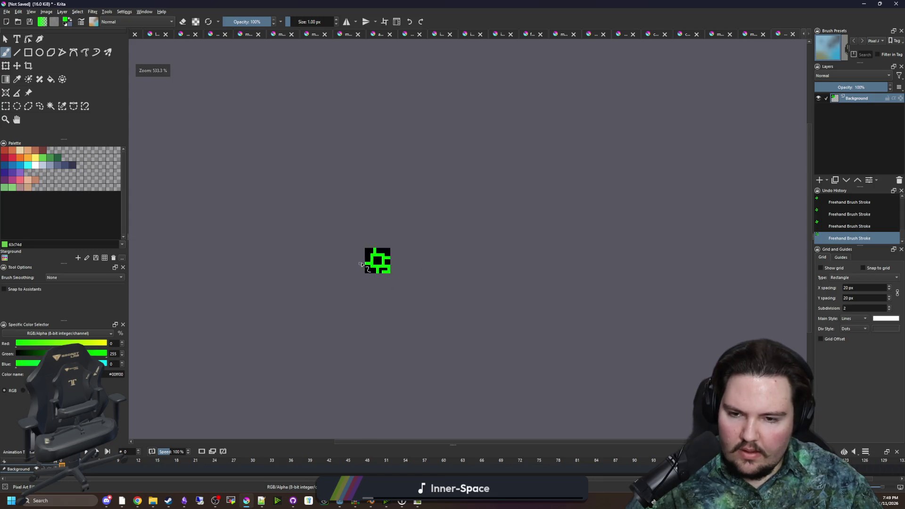
{"action": "left_click", "coordinate": [6, 12]}
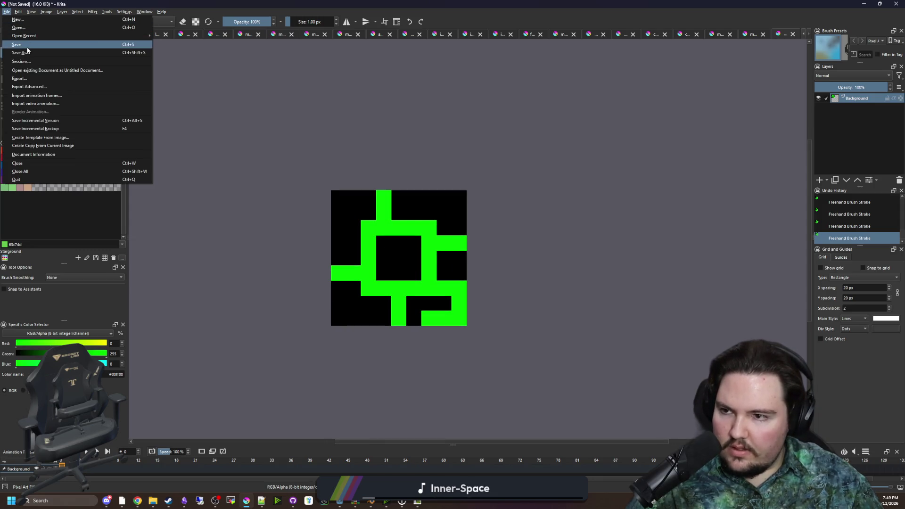
- Paint the loop's left-to-bottom route white
{"action": "key", "text": "Escape"}
{"action": "scroll", "coordinate": [442, 260], "scroll_direction": "up", "scroll_amount": 2}
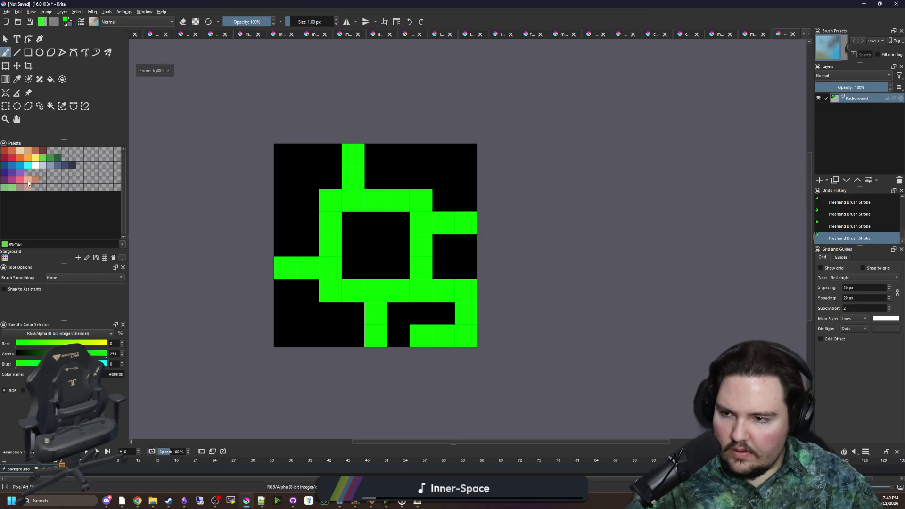
{"action": "left_click", "coordinate": [36, 165]}
{"action": "mouse_move", "coordinate": [375, 337]}
{"action": "left_mouse_down"}
{"action": "mouse_move", "coordinate": [379, 299]}
{"action": "mouse_move", "coordinate": [338, 295]}
{"action": "mouse_move", "coordinate": [339, 255]}
{"action": "left_mouse_up"}
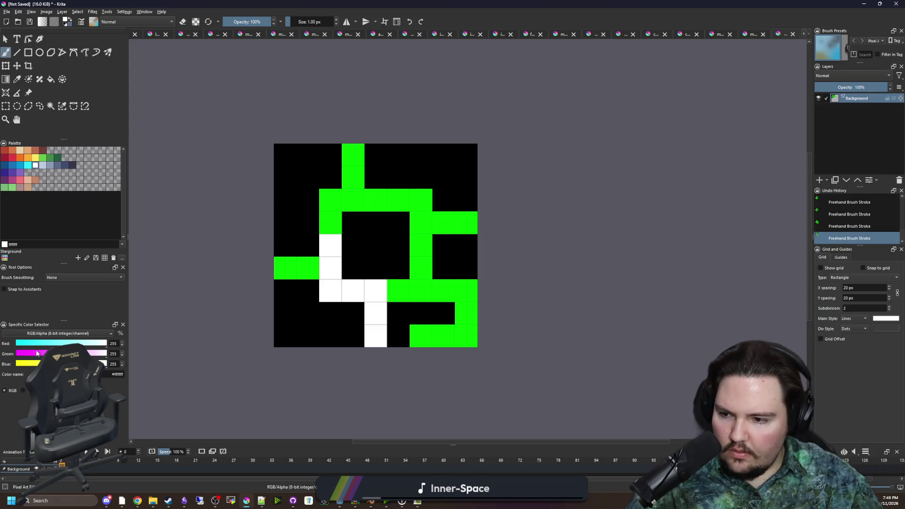
- Paint the path from the top edge to the right edge pure blue (0,0,255), then start Save As
{"action": "left_click_drag", "start_coordinate": [34, 356], "coordinate": [1, 344]}
{"action": "left_click_drag", "start_coordinate": [359, 158], "coordinate": [354, 178]}
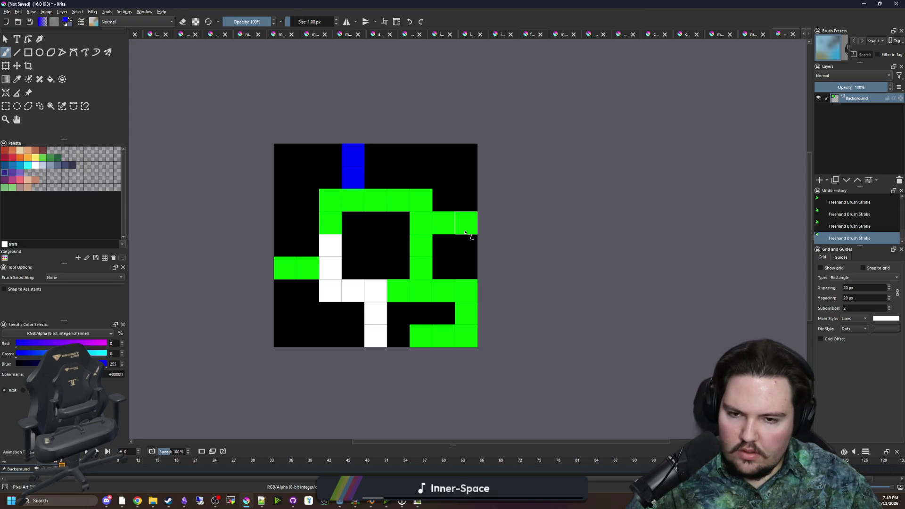
{"action": "mouse_move", "coordinate": [465, 230]}
{"action": "left_mouse_down"}
{"action": "mouse_move", "coordinate": [419, 196]}
{"action": "mouse_move", "coordinate": [352, 200]}
{"action": "left_mouse_up"}
{"action": "key", "text": "p"}
{"action": "left_click", "coordinate": [406, 291]}
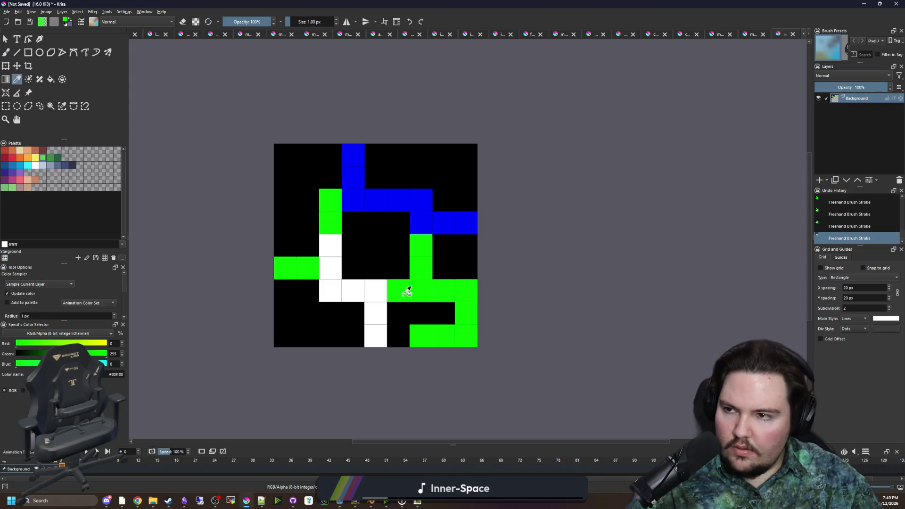
{"action": "key", "text": "ctrl+s"}
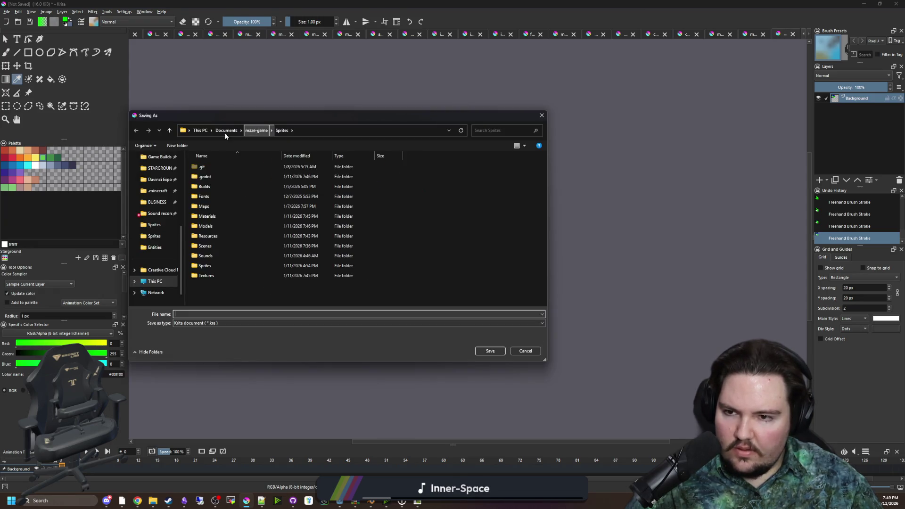
- Save the image as the_loop.png, PNG format, in maze-game's Maps/Easy folder
{"action": "double_click", "coordinate": [212, 205]}
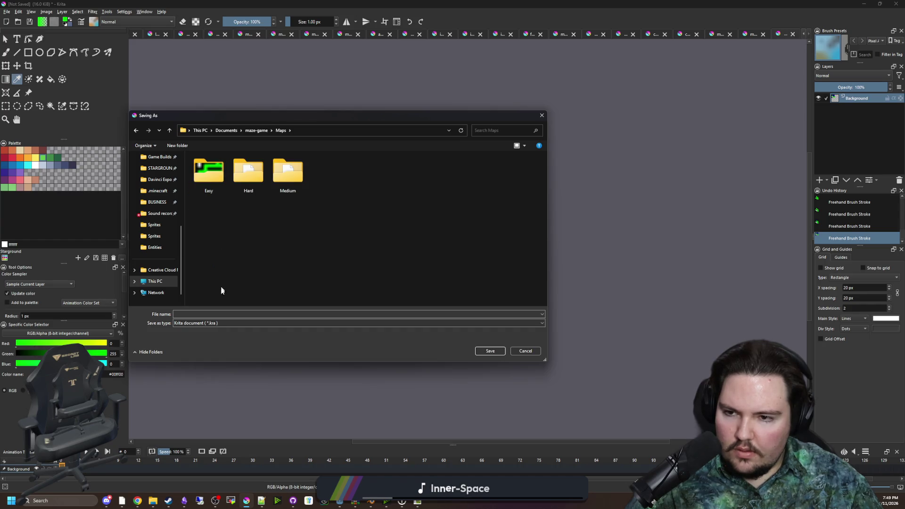
{"action": "double_click", "coordinate": [208, 172]}
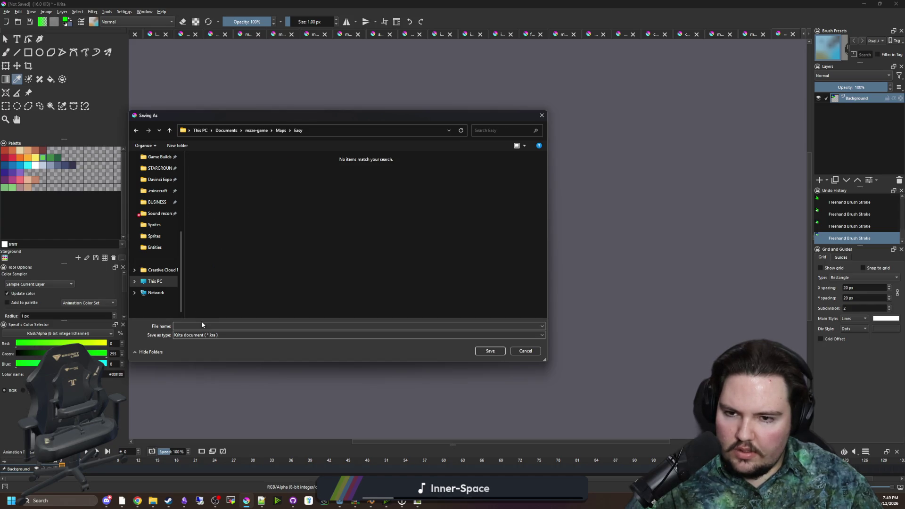
{"action": "left_click", "coordinate": [201, 335]}
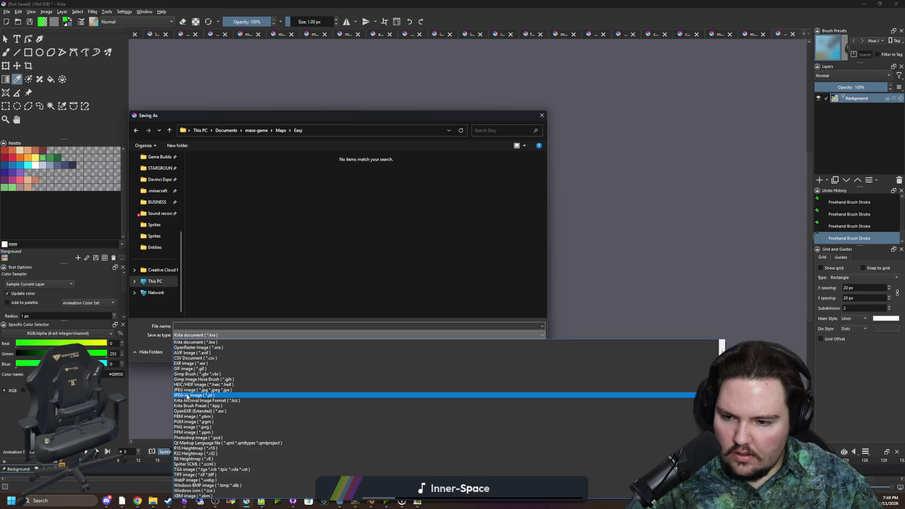
{"action": "left_click", "coordinate": [191, 427]}
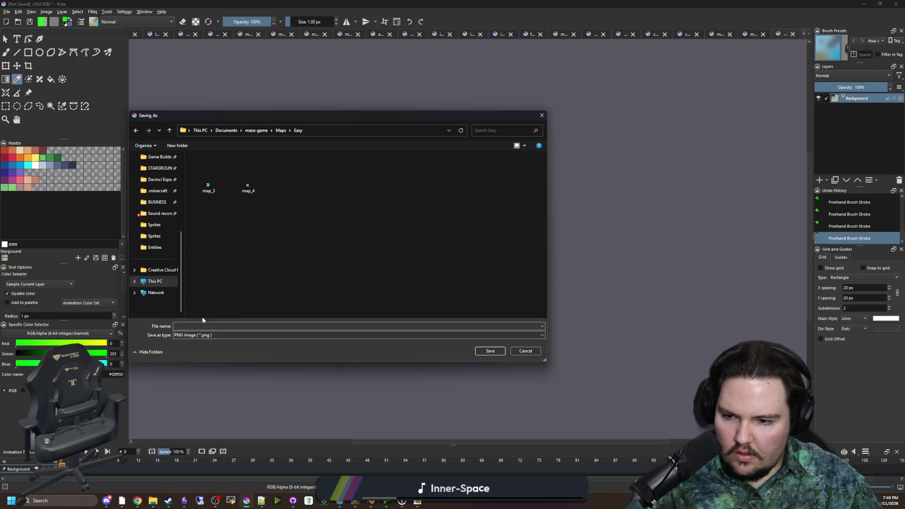
{"action": "left_click", "coordinate": [197, 326]}
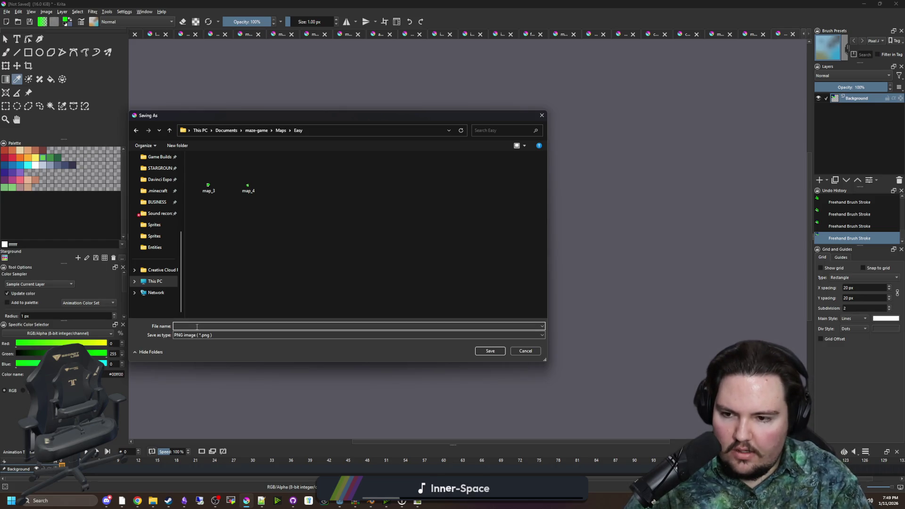
{"action": "type", "text": "the_loop"}
{"action": "key", "text": "Return"}
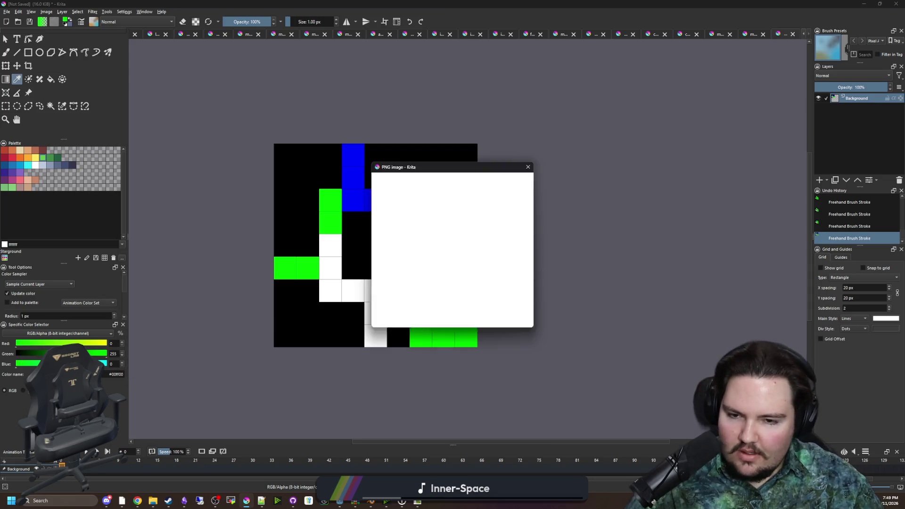
{"action": "left_click", "coordinate": [485, 314]}
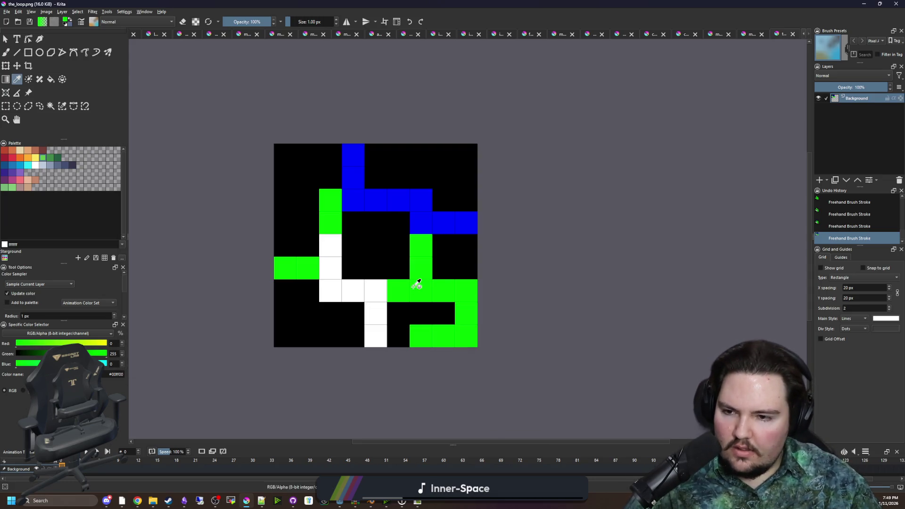
{"action": "scroll", "coordinate": [415, 281], "scroll_direction": "down", "scroll_amount": 1}
{"action": "scroll", "coordinate": [415, 259], "scroll_direction": "up", "scroll_amount": 1}
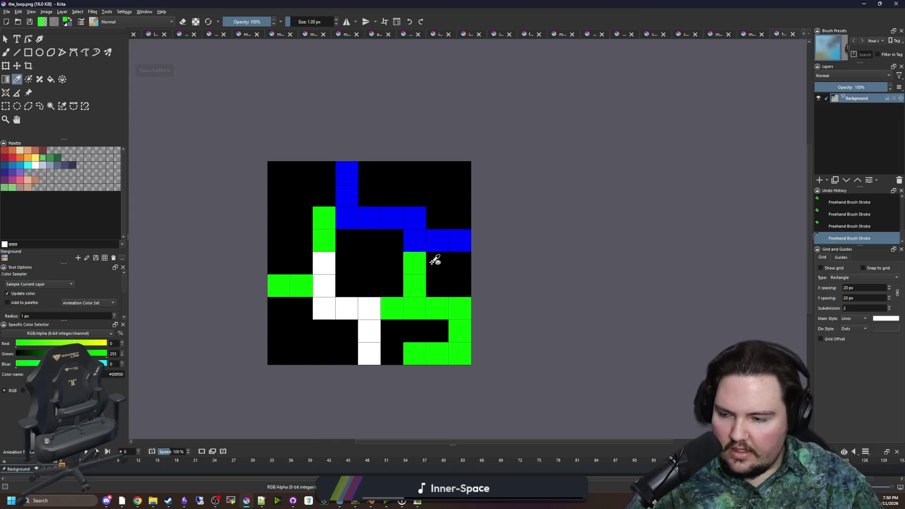
{"action": "scroll", "coordinate": [439, 269], "scroll_direction": "down", "scroll_amount": 1}
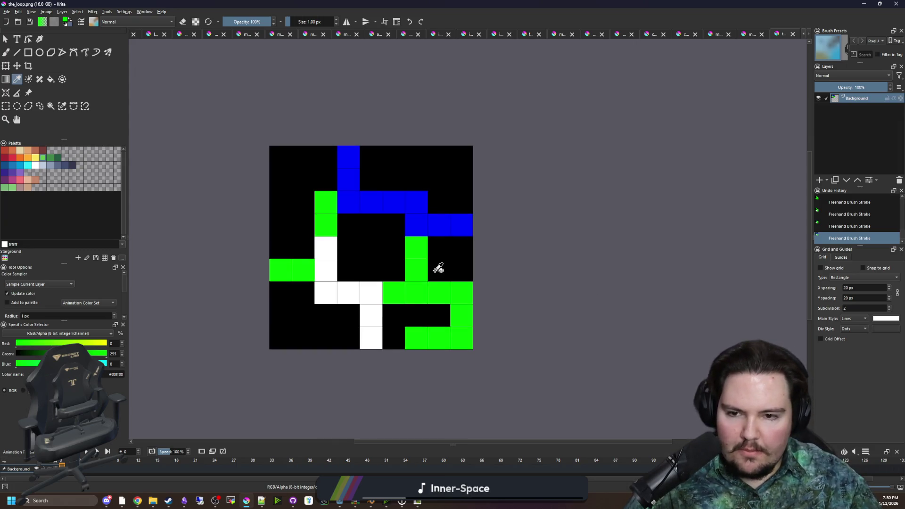
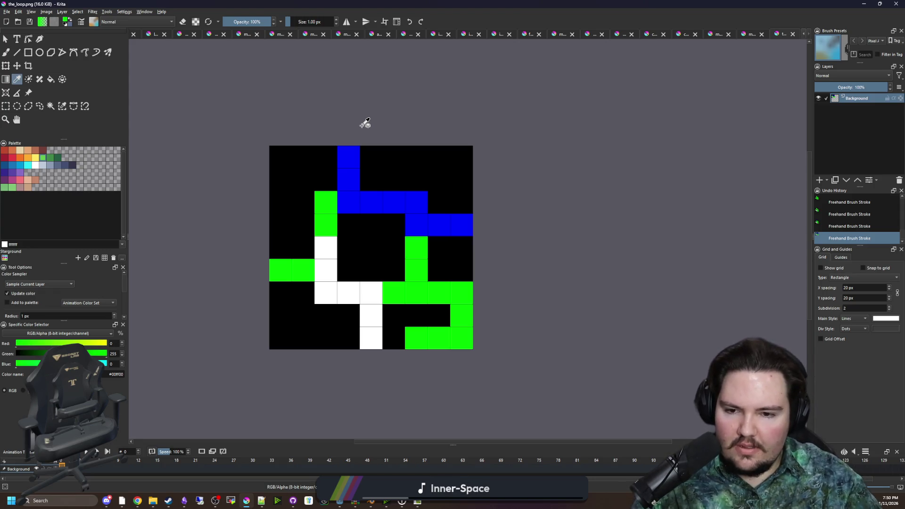
- Cycle through the map_4 and the_loop tabs, then select and deselect the whole map_4 image
{"action": "left_click", "coordinate": [777, 35]}
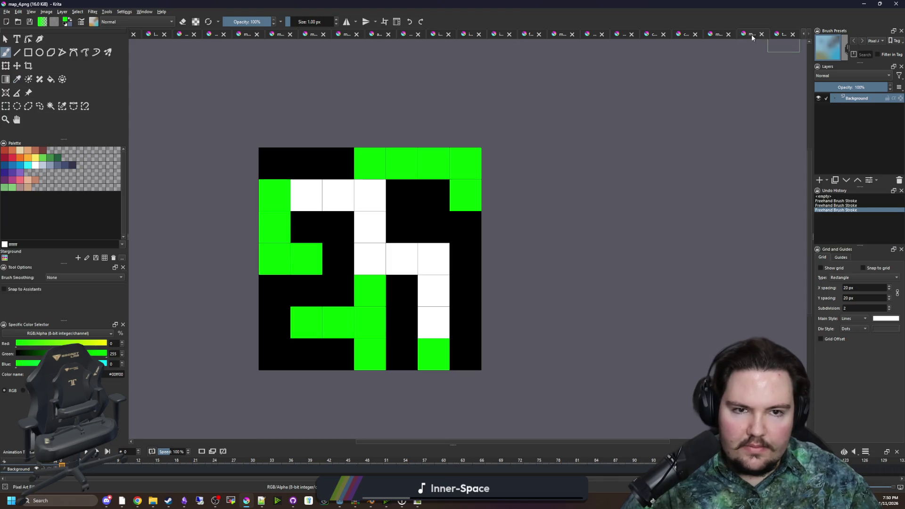
{"action": "left_click", "coordinate": [777, 34]}
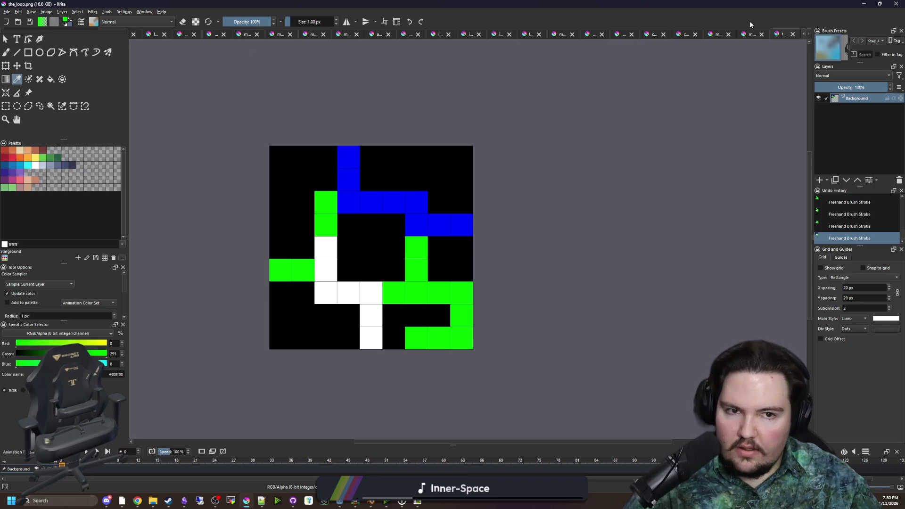
{"action": "left_click", "coordinate": [746, 34]}
{"action": "left_click", "coordinate": [5, 106]}
{"action": "left_click_drag", "start_coordinate": [262, 152], "coordinate": [485, 366]}
{"action": "left_click", "coordinate": [310, 131]}
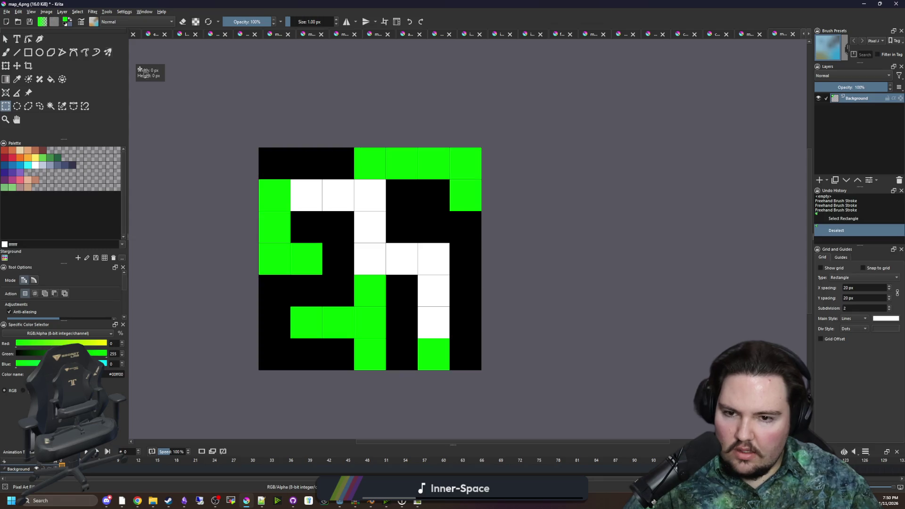
- Create a new image 5 px wide and 5 px high
{"action": "left_click", "coordinate": [7, 11]}
{"action": "left_click", "coordinate": [19, 20]}
{"action": "double_click", "coordinate": [465, 201]}
{"action": "type", "text": "5"}
{"action": "double_click", "coordinate": [448, 208]}
{"action": "left_click", "coordinate": [515, 336]}
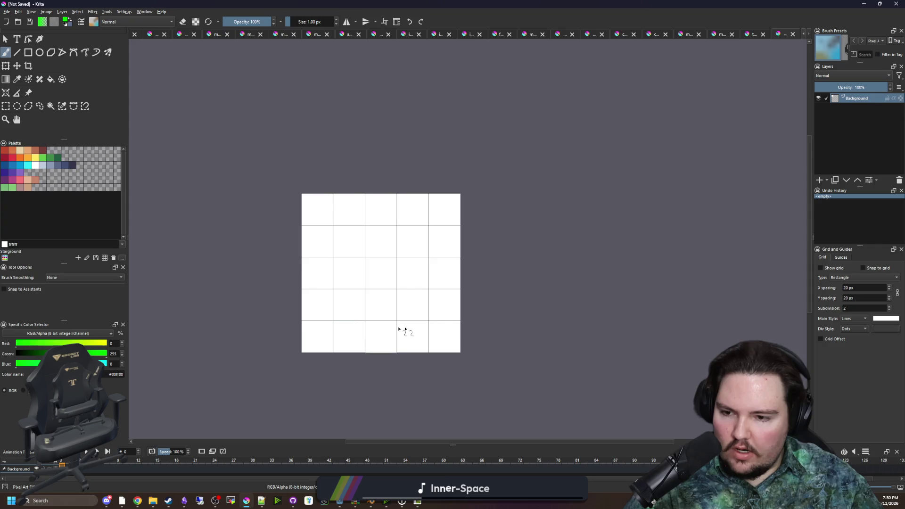
- Paint green cells down the centre, across the middle row and in both side columns
{"action": "left_click_drag", "start_coordinate": [384, 342], "coordinate": [388, 236]}
{"action": "key", "text": "ctrl+z"}
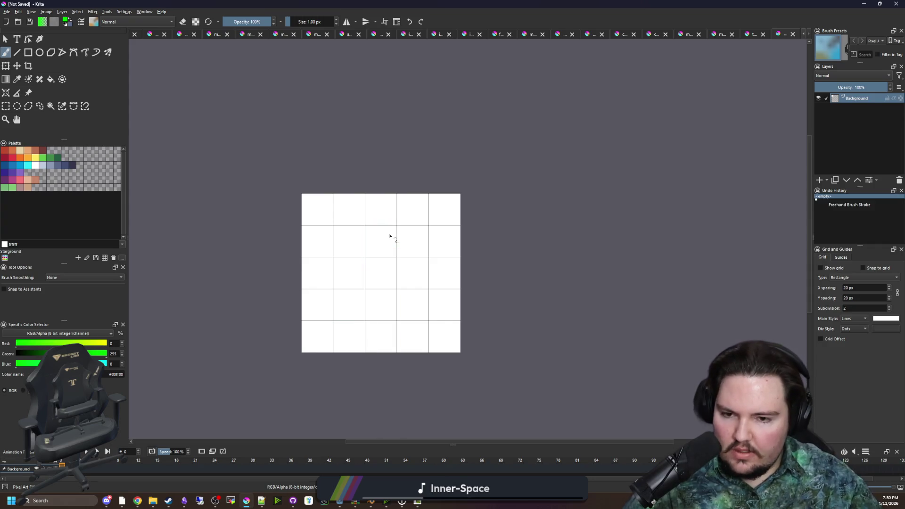
{"action": "mouse_move", "coordinate": [380, 347]}
{"action": "left_mouse_down"}
{"action": "mouse_move", "coordinate": [372, 297]}
{"action": "mouse_move", "coordinate": [381, 198]}
{"action": "left_mouse_up"}
{"action": "mouse_move", "coordinate": [351, 267]}
{"action": "left_mouse_down"}
{"action": "mouse_move", "coordinate": [323, 266]}
{"action": "mouse_move", "coordinate": [461, 277]}
{"action": "left_mouse_up"}
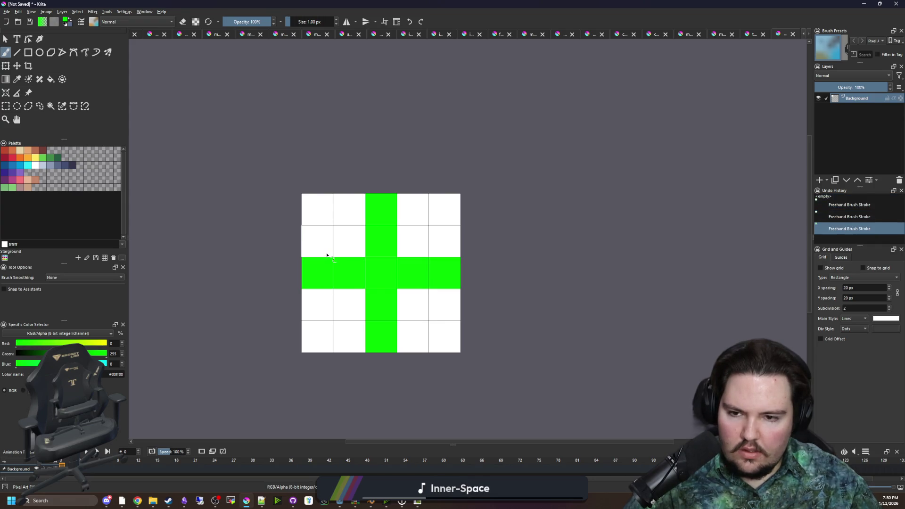
{"action": "left_click_drag", "start_coordinate": [327, 254], "coordinate": [318, 198]}
{"action": "left_click", "coordinate": [445, 304]}
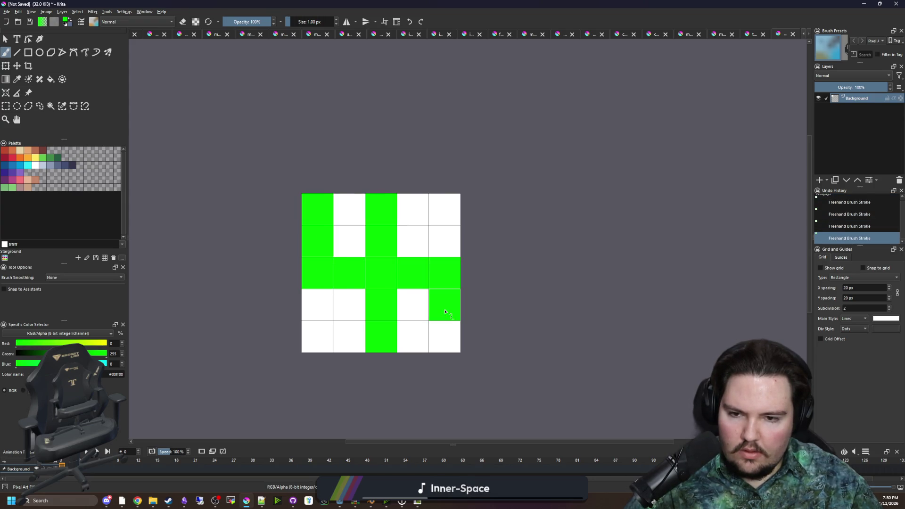
{"action": "key", "text": "ctrl+z"}
{"action": "key", "text": "ctrl+z"}
{"action": "left_click_drag", "start_coordinate": [338, 208], "coordinate": [316, 208]}
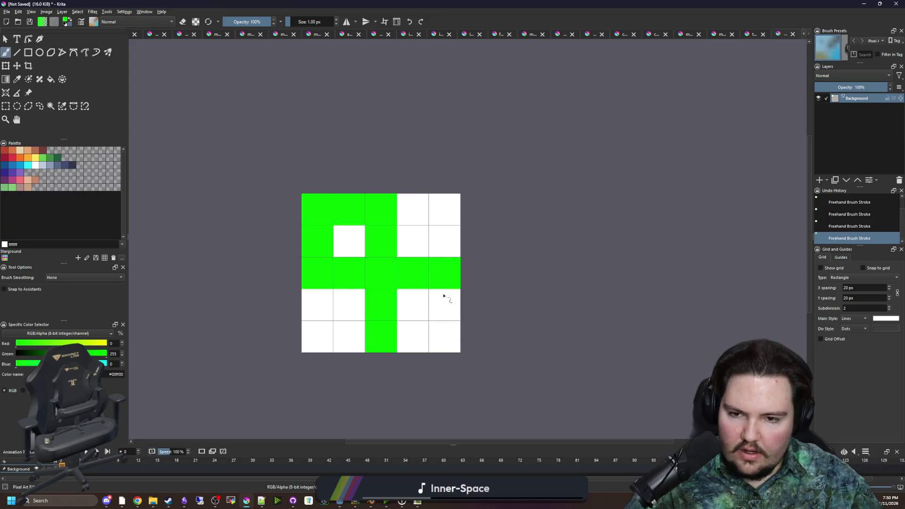
{"action": "left_click_drag", "start_coordinate": [444, 296], "coordinate": [444, 337]}
{"action": "left_click_drag", "start_coordinate": [309, 307], "coordinate": [315, 339]}
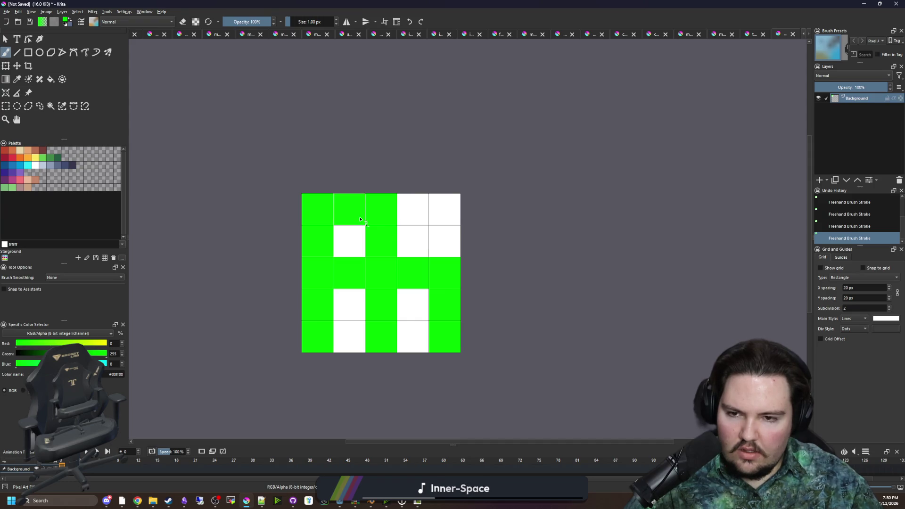
- Paint the second top-row cell white and the right column's top cells green
{"action": "key", "text": "x"}
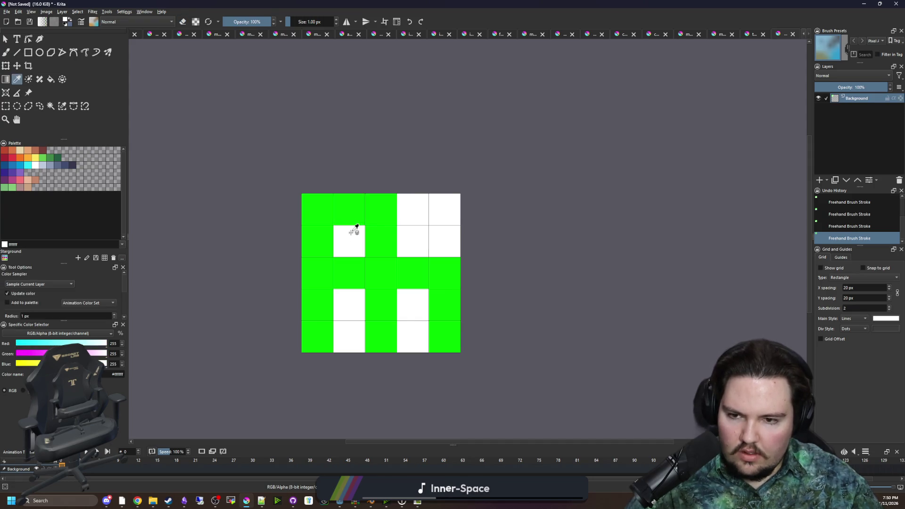
{"action": "left_click", "coordinate": [353, 215]}
{"action": "key", "text": "x"}
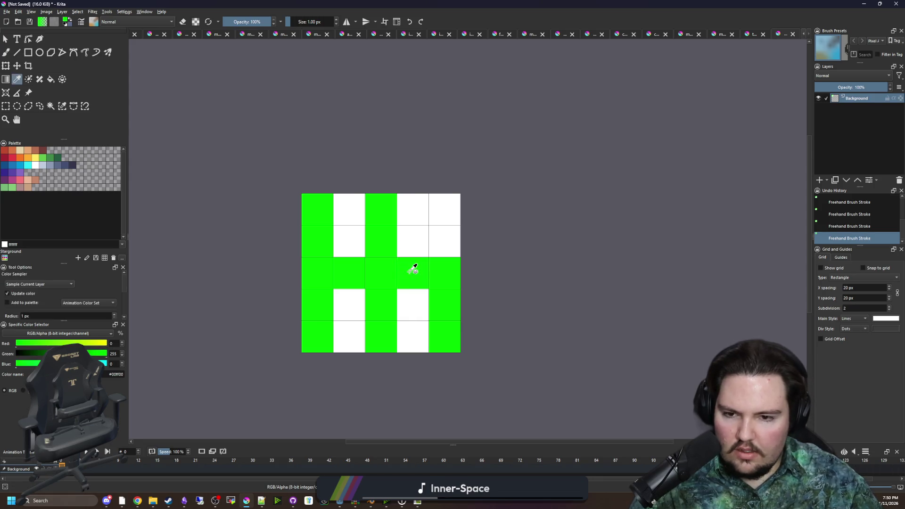
{"action": "left_click_drag", "start_coordinate": [445, 245], "coordinate": [444, 208]}
{"action": "scroll", "coordinate": [442, 207], "scroll_direction": "down", "scroll_amount": 3}
{"action": "scroll", "coordinate": [433, 225], "scroll_direction": "up", "scroll_amount": 2}
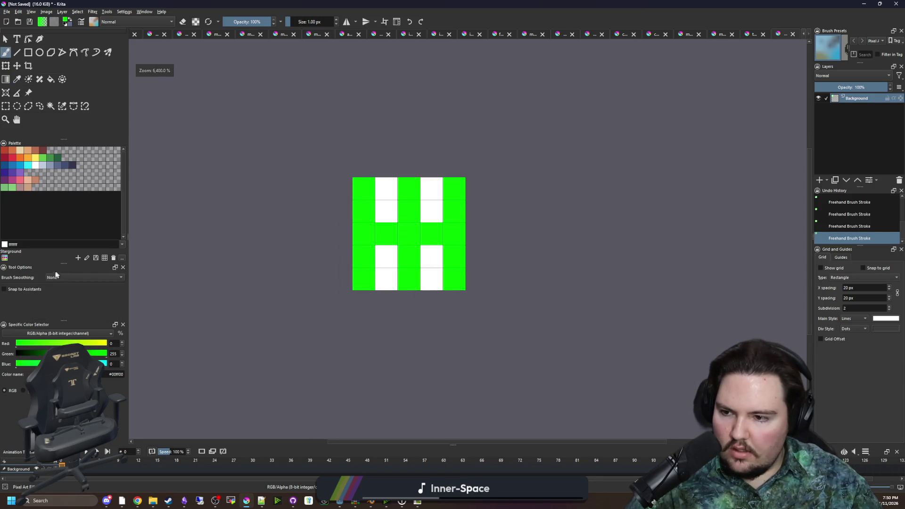
- Switch to black and paint over the remaining white cells in the inner columns
{"action": "left_click_drag", "start_coordinate": [22, 357], "coordinate": [15, 357]}
{"action": "left_click_drag", "start_coordinate": [386, 257], "coordinate": [386, 283]}
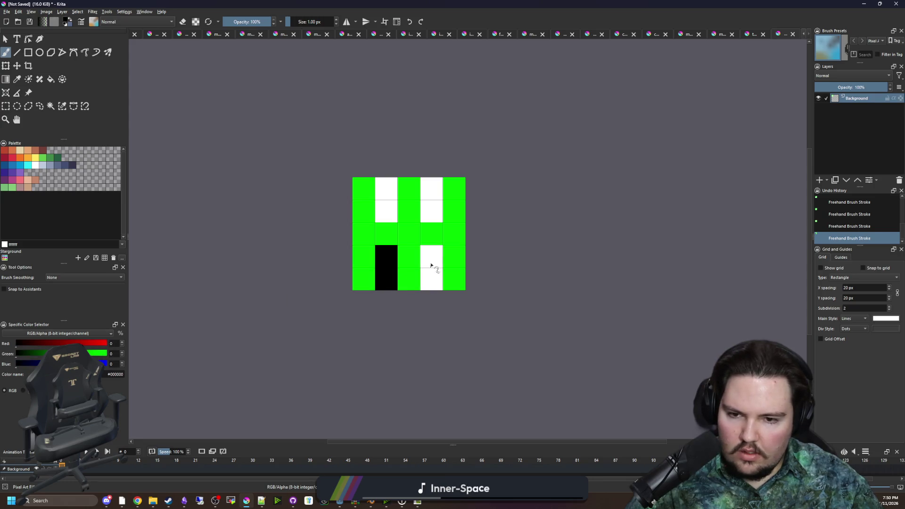
{"action": "left_click_drag", "start_coordinate": [432, 252], "coordinate": [432, 283]}
{"action": "left_click_drag", "start_coordinate": [433, 209], "coordinate": [433, 186]}
{"action": "left_click_drag", "start_coordinate": [389, 210], "coordinate": [387, 184]}
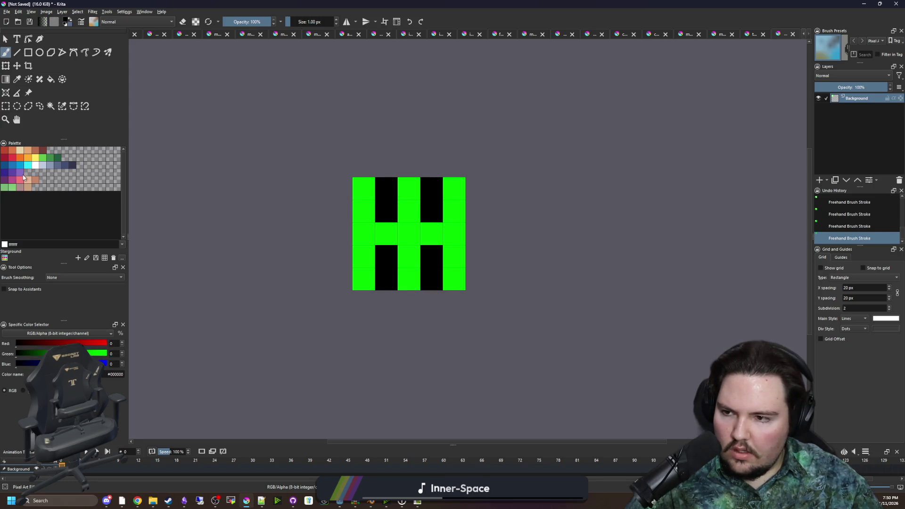
- Paint the whole left and right inner columns blue
{"action": "left_click_drag", "start_coordinate": [21, 364], "coordinate": [108, 364]}
{"action": "scroll", "coordinate": [495, 259], "scroll_direction": "up", "scroll_amount": 2}
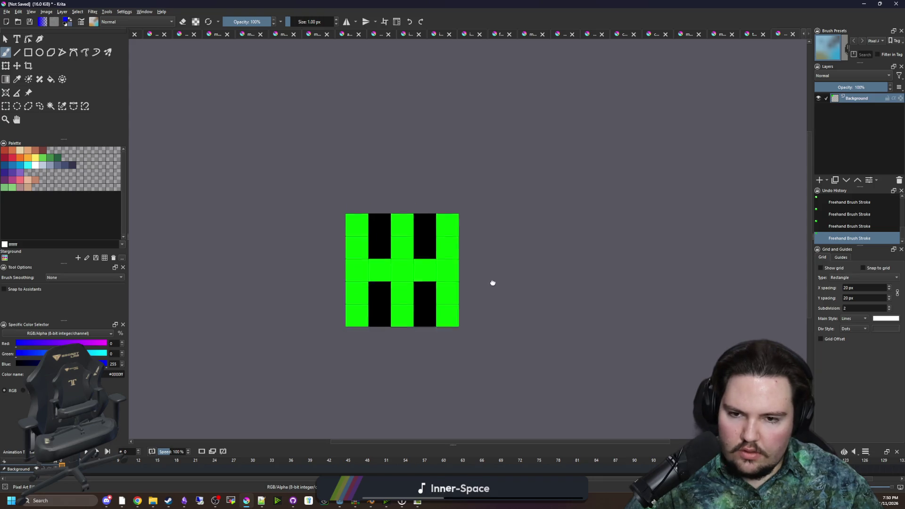
{"action": "left_click_drag", "start_coordinate": [357, 229], "coordinate": [360, 321]}
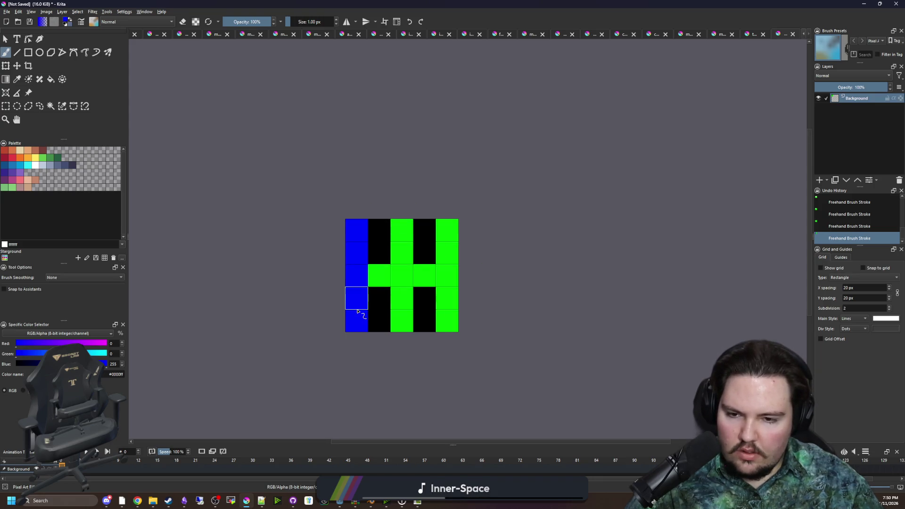
{"action": "left_click_drag", "start_coordinate": [447, 325], "coordinate": [447, 226]}
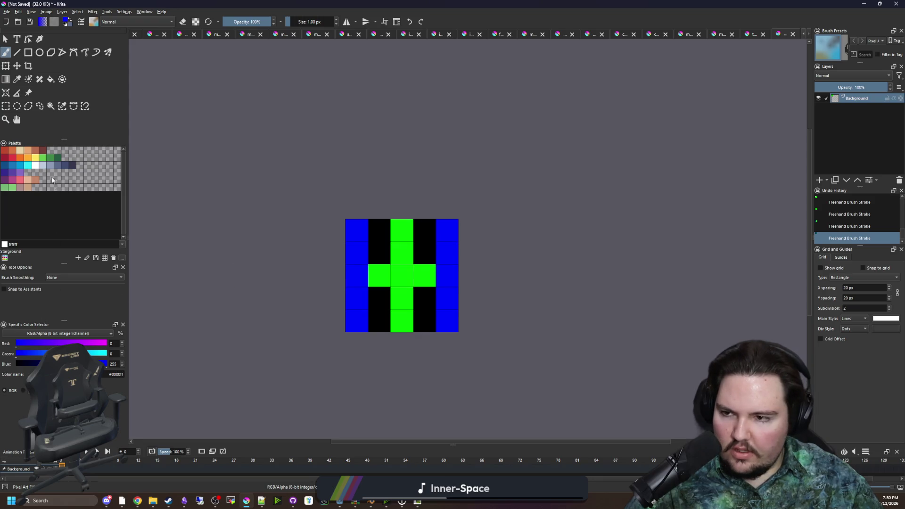
- Paint the middle row, upper centre and lower centre cells white
{"action": "left_click", "coordinate": [37, 166]}
{"action": "mouse_move", "coordinate": [401, 276]}
{"action": "left_mouse_down"}
{"action": "mouse_move", "coordinate": [415, 273]}
{"action": "mouse_move", "coordinate": [409, 256]}
{"action": "left_mouse_up"}
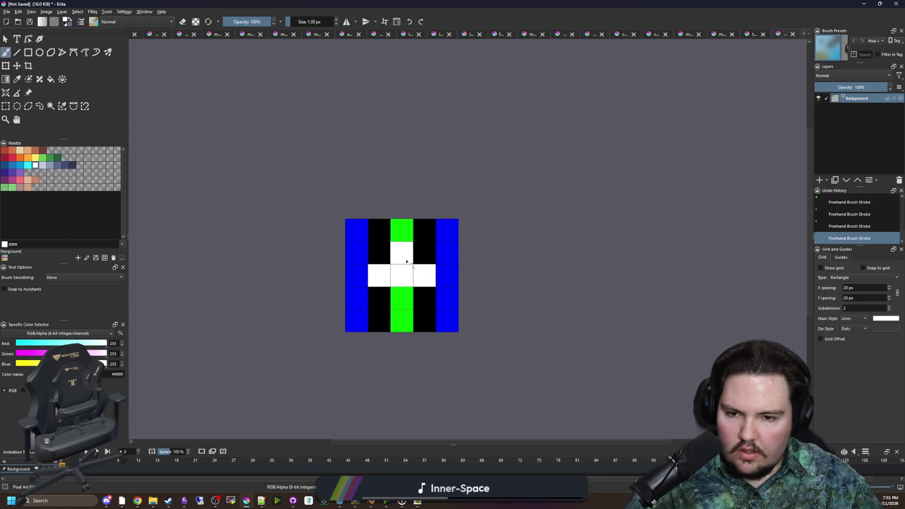
{"action": "left_click", "coordinate": [399, 293]}
{"action": "scroll", "coordinate": [419, 297], "scroll_direction": "down", "scroll_amount": 3}
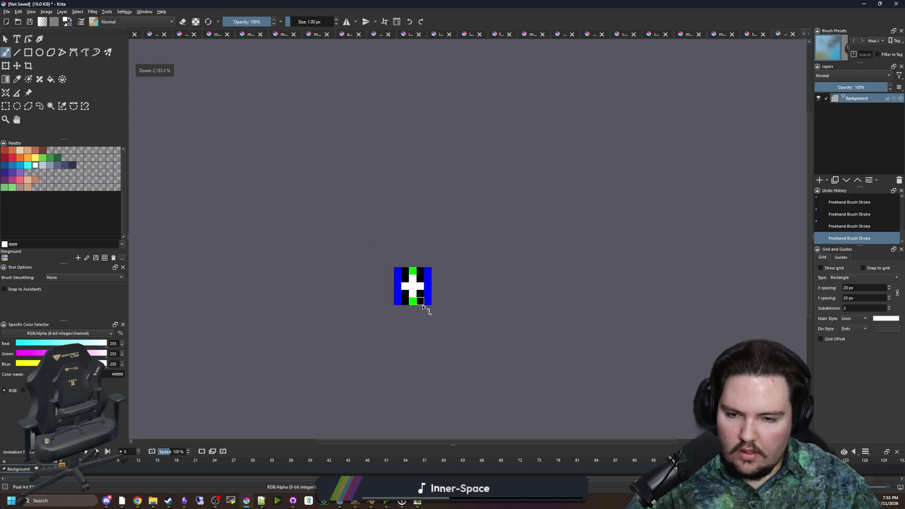
{"action": "scroll", "coordinate": [415, 304], "scroll_direction": "up", "scroll_amount": 3}
{"action": "scroll", "coordinate": [407, 275], "scroll_direction": "down", "scroll_amount": 2}
{"action": "scroll", "coordinate": [407, 275], "scroll_direction": "up", "scroll_amount": 2}
- Undo mistaken white left-column cells and paint the middle row's right cell white
{"action": "left_click", "coordinate": [347, 240]}
{"action": "left_click", "coordinate": [346, 218]}
{"action": "left_click", "coordinate": [347, 258]}
{"action": "key", "text": "ctrl+z"}
{"action": "key", "text": "ctrl+z"}
{"action": "left_click", "coordinate": [430, 243]}
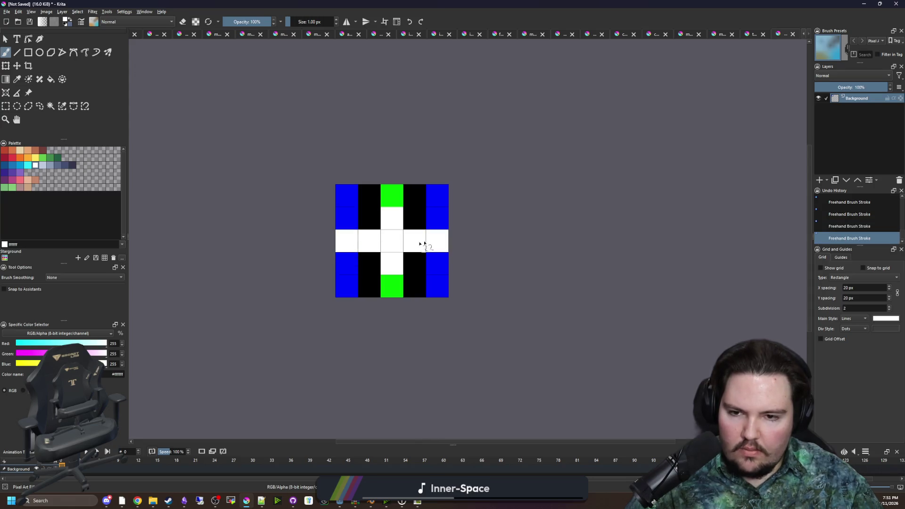
{"action": "left_click", "coordinate": [6, 14]}
{"action": "key", "text": "Escape"}
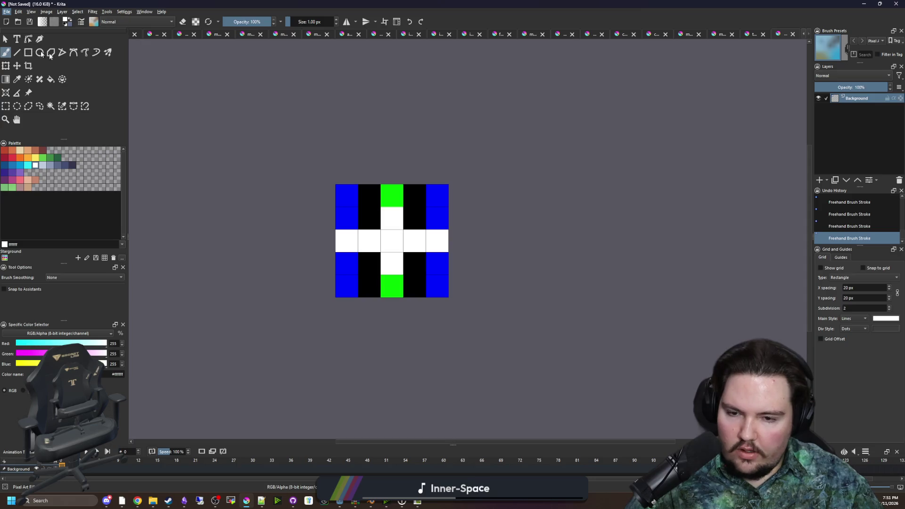
- Save the image as tie_fighter in PNG format into the Easy maps folder
{"action": "key", "text": "ctrl+s"}
{"action": "type", "text": "tie_fighter"}
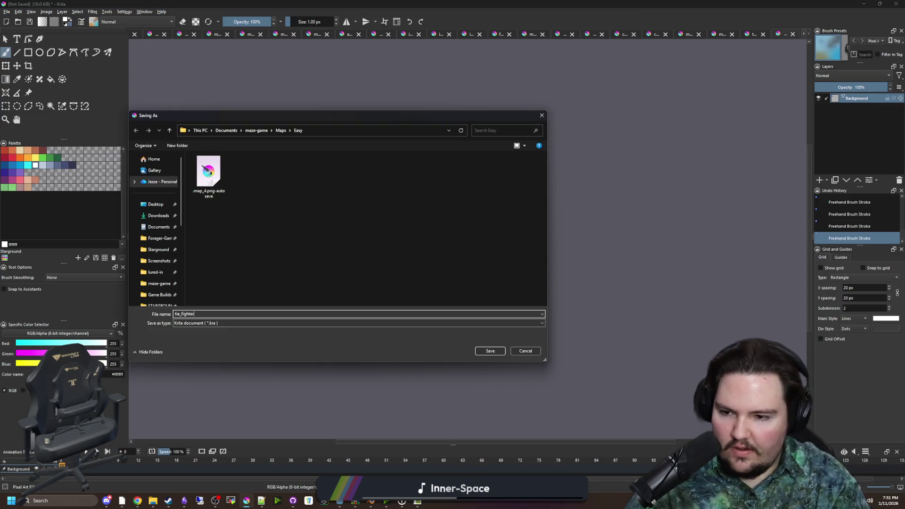
{"action": "left_click", "coordinate": [200, 324]}
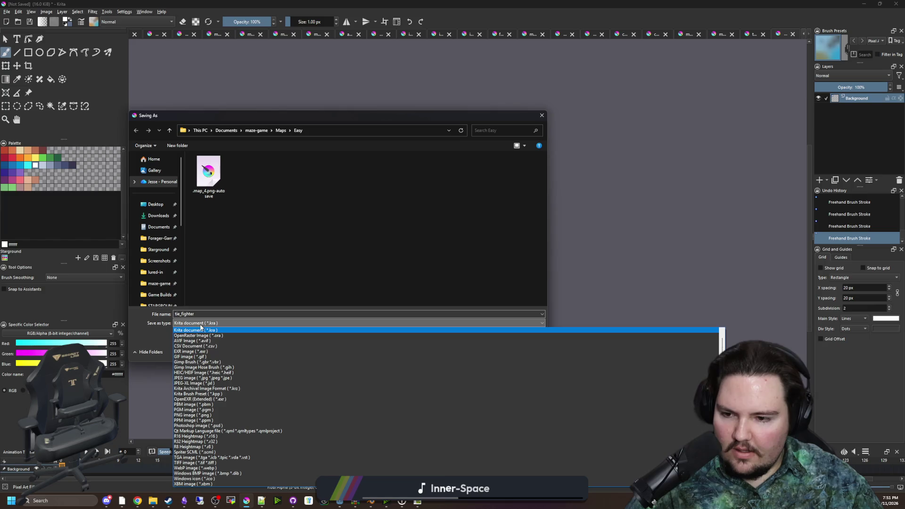
{"action": "left_click", "coordinate": [185, 416]}
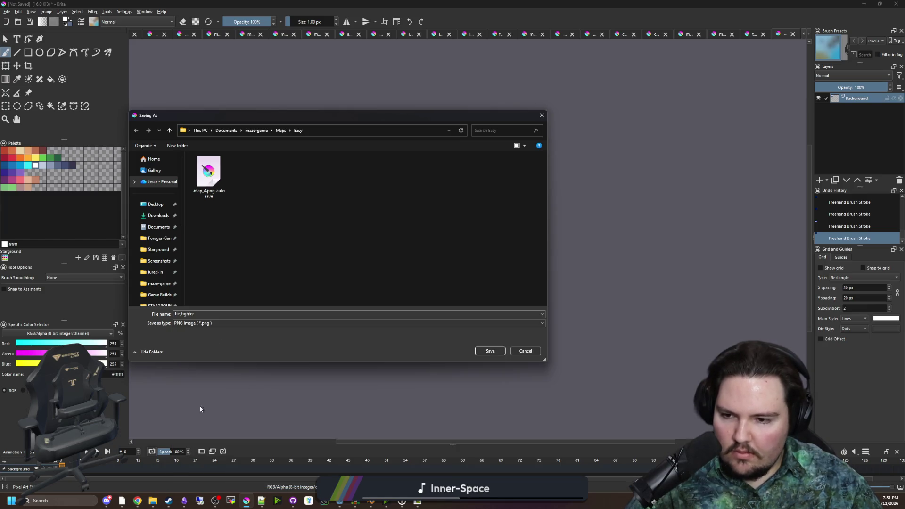
{"action": "left_click", "coordinate": [488, 352]}
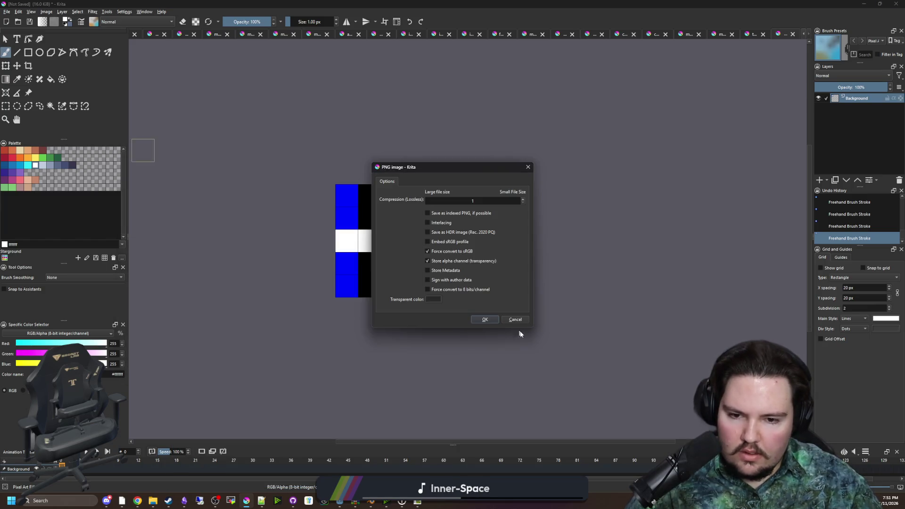
{"action": "left_click", "coordinate": [486, 320]}
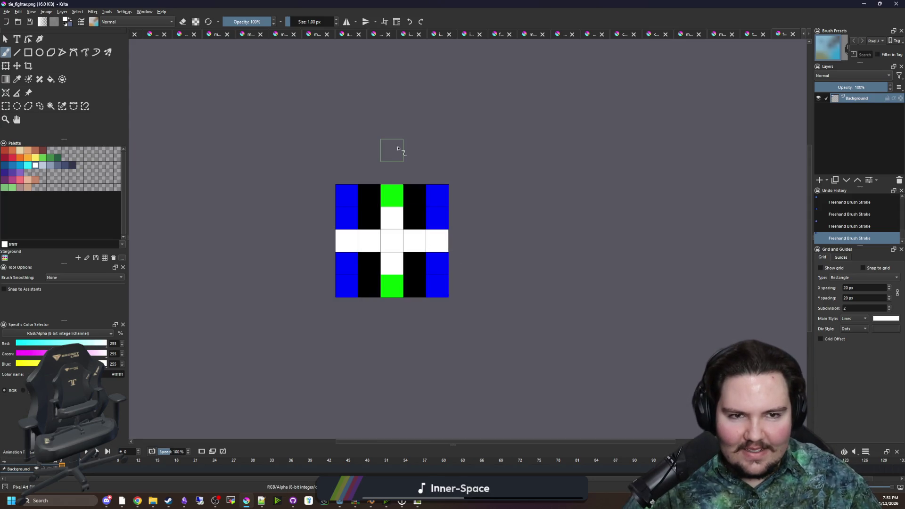
{"action": "key", "text": "alt+Tab"}
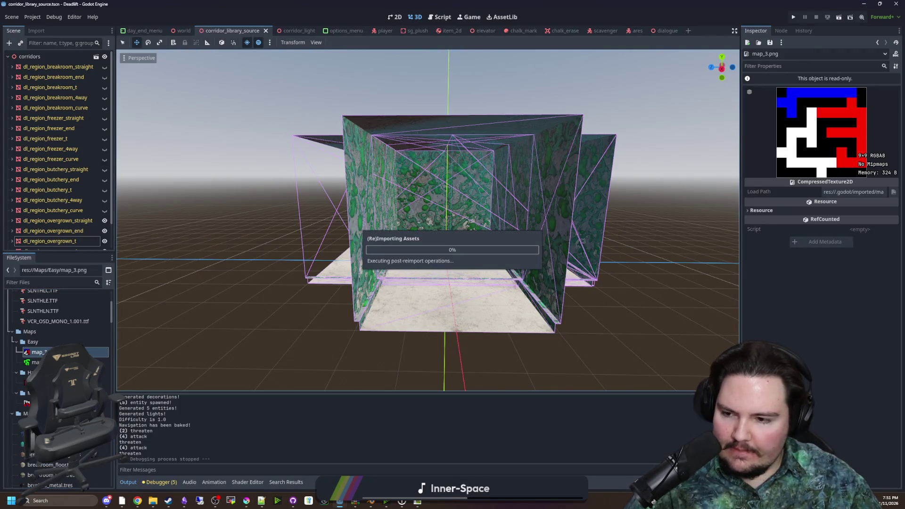
- Preview tie_fighter.png and the Easy, Medium and Hard map images in the FileSystem dock
{"action": "left_click", "coordinate": [61, 383]}
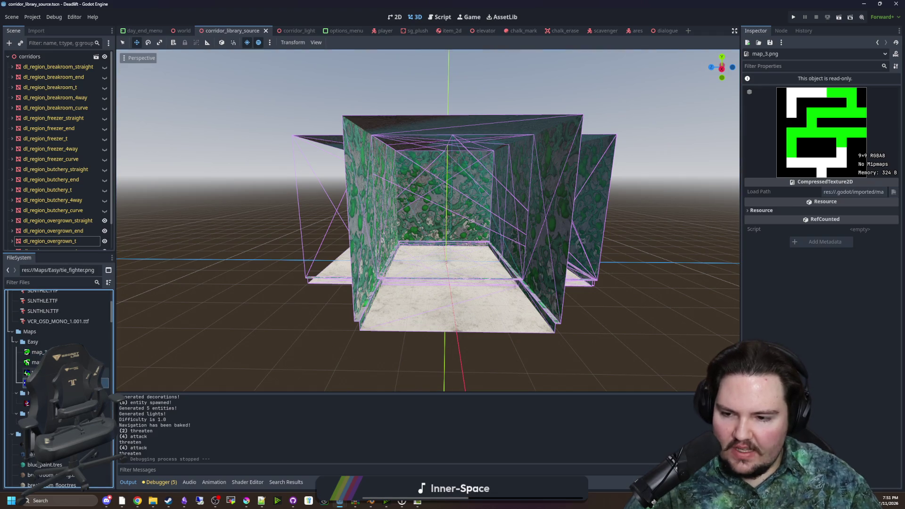
{"action": "key", "text": "Up"}
{"action": "key", "text": "Up"}
{"action": "key", "text": "Up"}
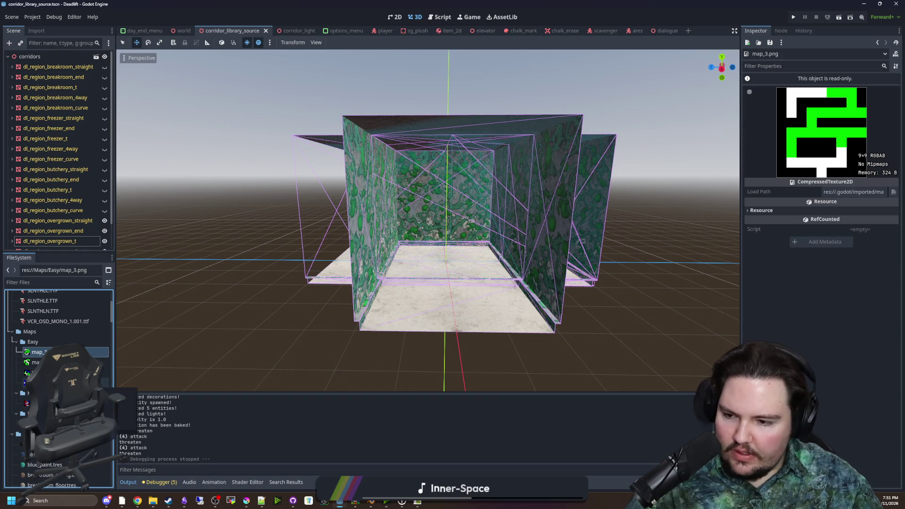
{"action": "left_click", "coordinate": [43, 424]}
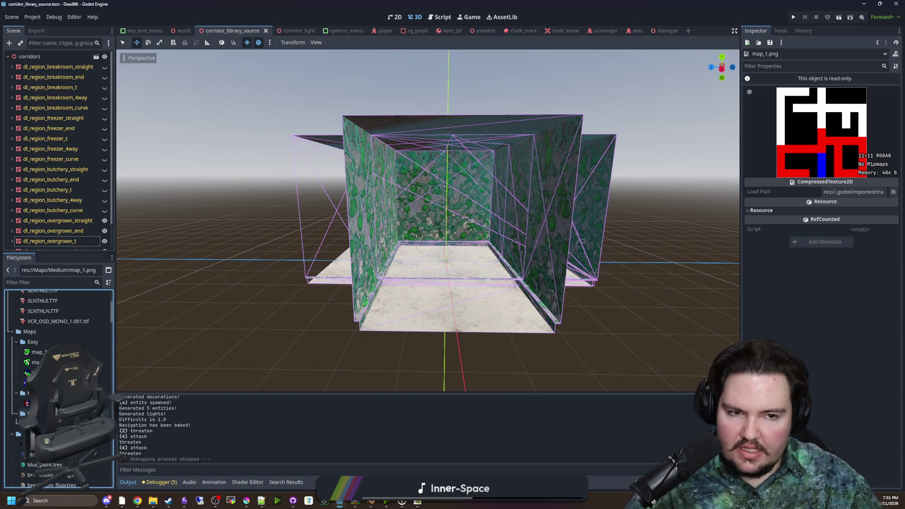
{"action": "scroll", "coordinate": [57, 377], "scroll_direction": "down", "scroll_amount": 2}
{"action": "left_click", "coordinate": [43, 378]}
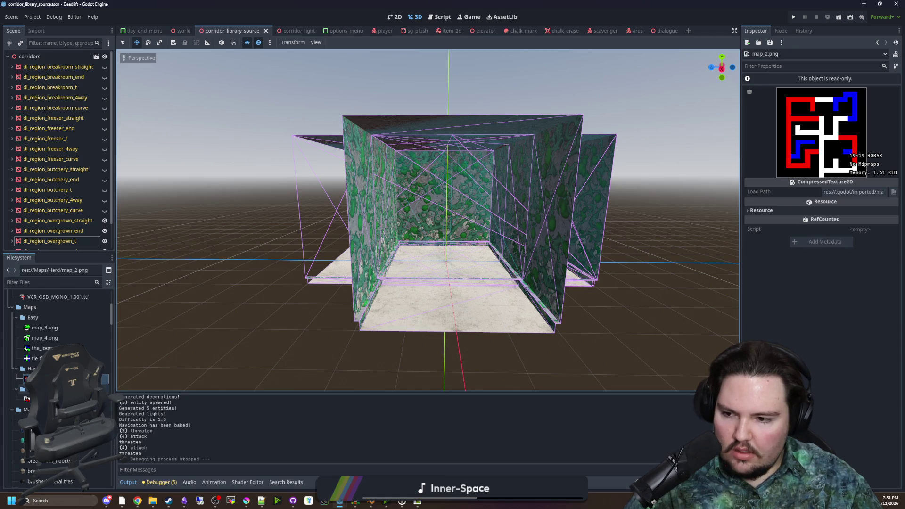
{"action": "left_click", "coordinate": [55, 337]}
{"action": "key", "text": "Up"}
{"action": "key", "text": "Down"}
{"action": "key", "text": "Down"}
{"action": "key", "text": "Down"}
{"action": "key", "text": "Down"}
{"action": "key", "text": "Left"}
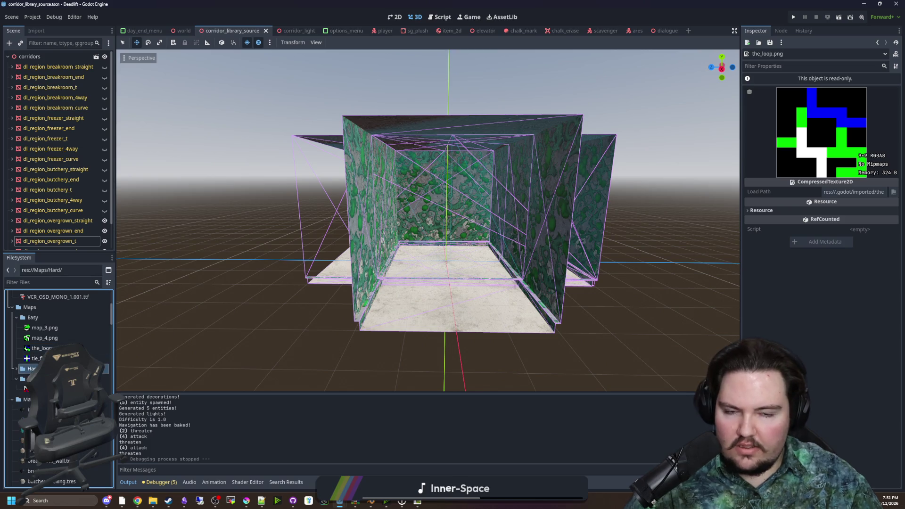
{"action": "key", "text": "Down"}
{"action": "key", "text": "Down"}
{"action": "key", "text": "Down"}
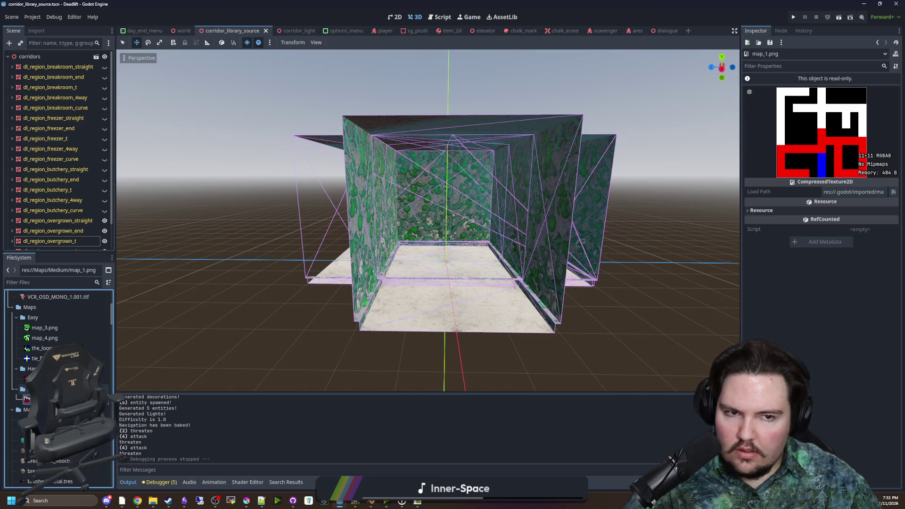
{"action": "key", "text": "Up"}
{"action": "key", "text": "Up"}
{"action": "key", "text": "Up"}
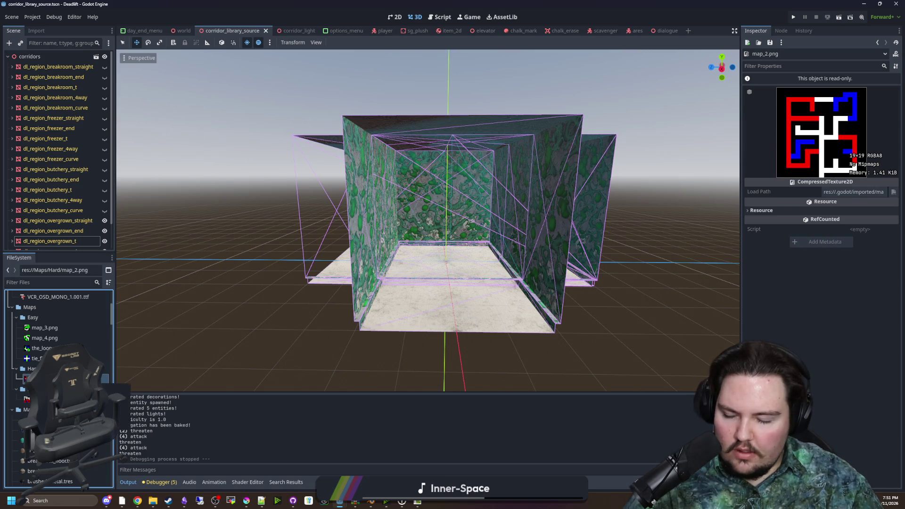
{"action": "key", "text": "Up"}
{"action": "key", "text": "Up"}
{"action": "key", "text": "Down"}
{"action": "key", "text": "Down"}
{"action": "key", "text": "Down"}
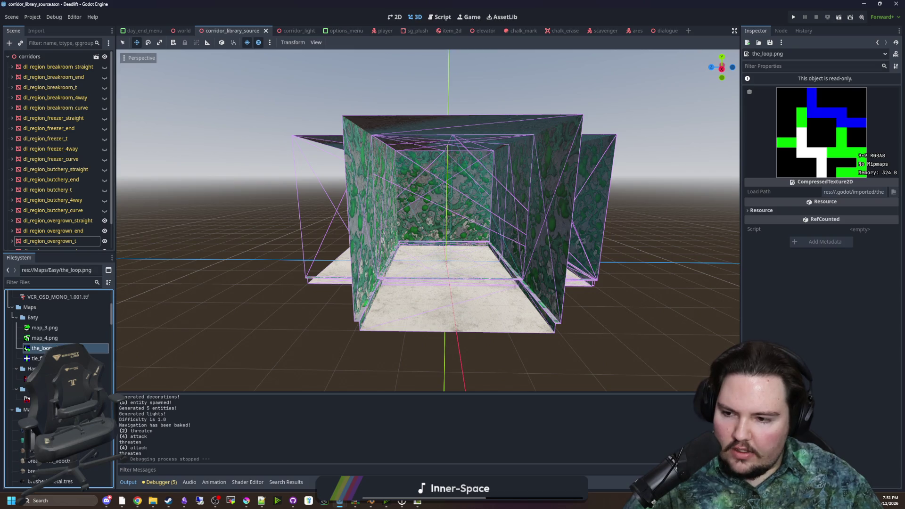
- Save the Godot scene with Ctrl+S and return to Krita
{"action": "key", "text": "ctrl+s"}
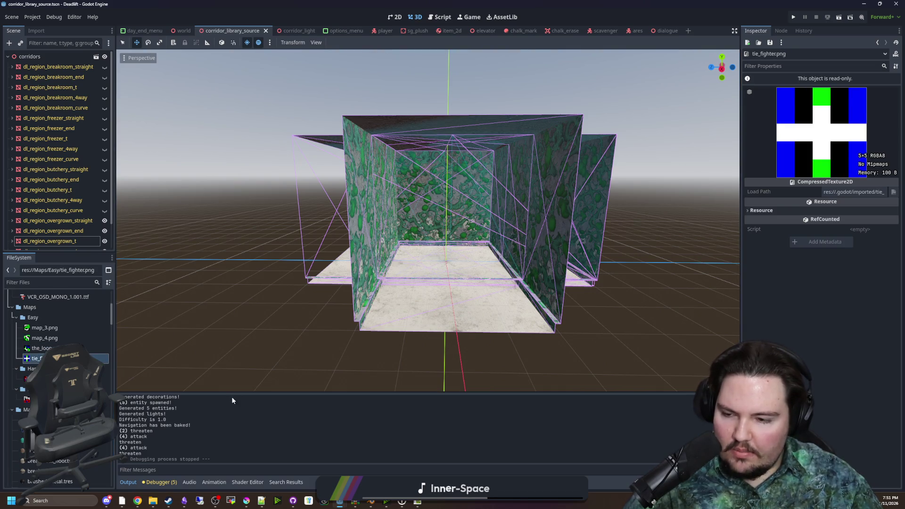
{"action": "key", "text": "ctrl+s"}
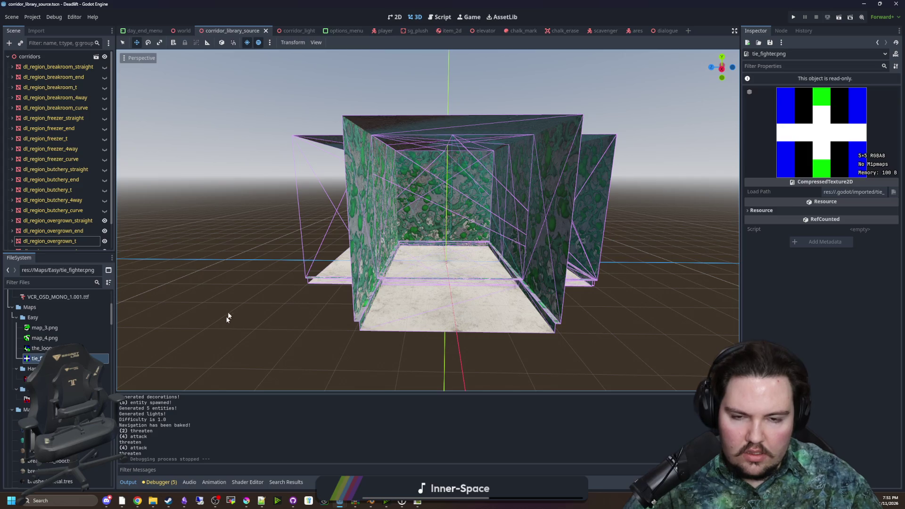
{"action": "key", "text": "ctrl+s"}
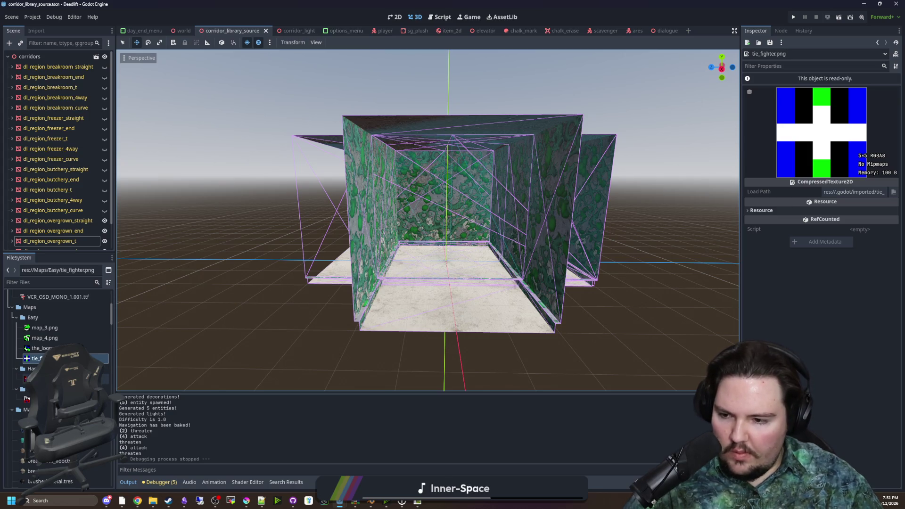
{"action": "left_click", "coordinate": [246, 500]}
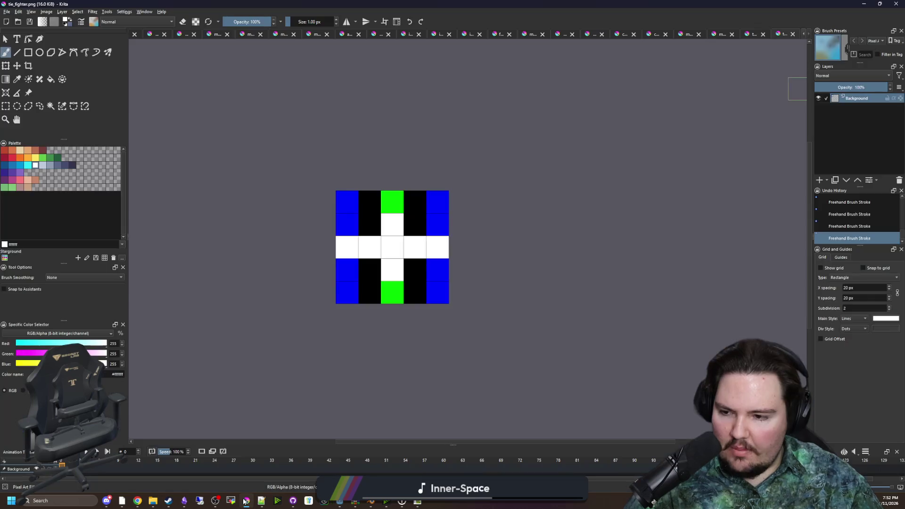
- Open map_2.png from the Hard maps folder
{"action": "left_click", "coordinate": [3, 11]}
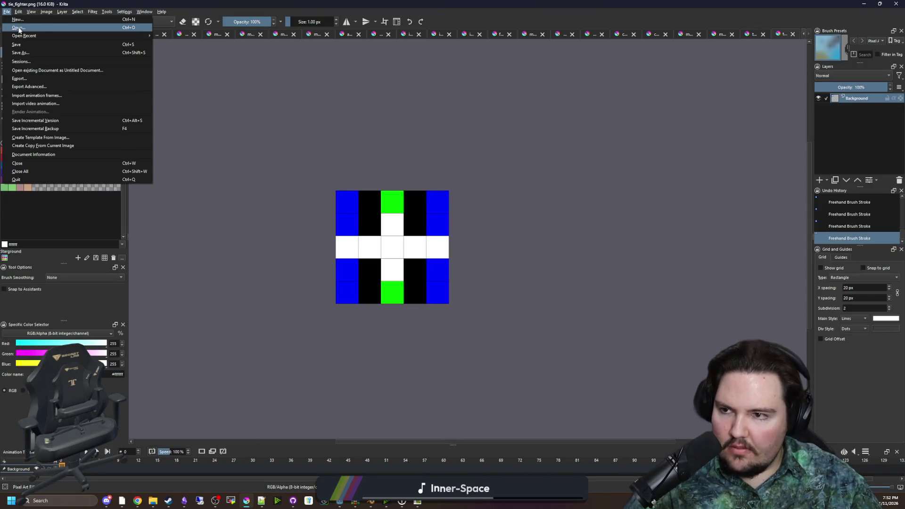
{"action": "key", "text": "Escape"}
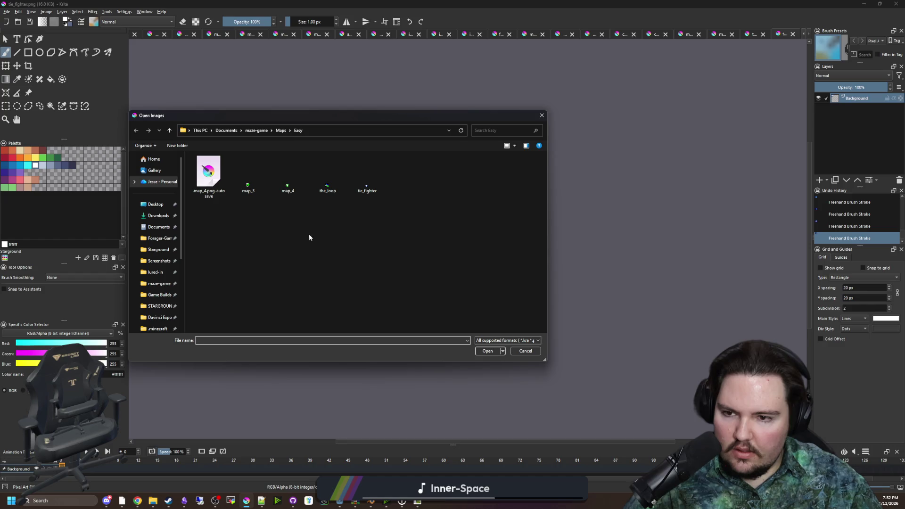
{"action": "left_click", "coordinate": [281, 130]}
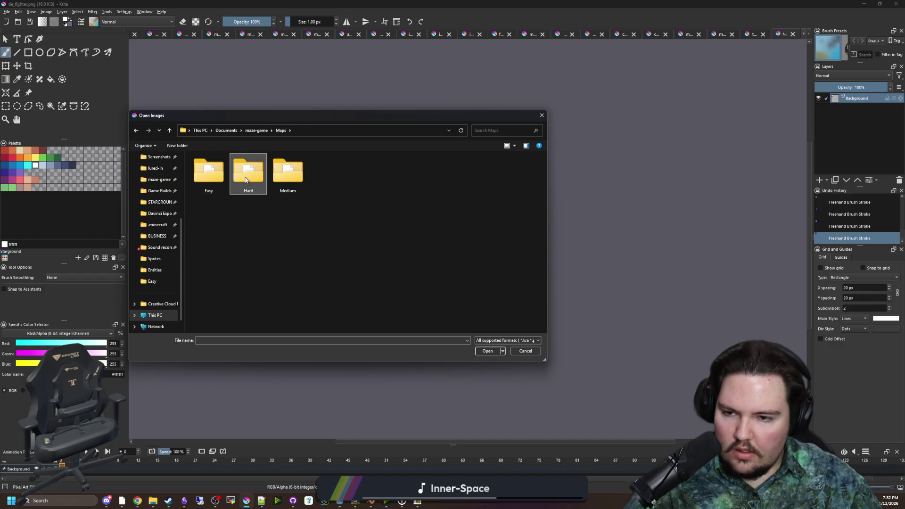
{"action": "double_click", "coordinate": [246, 179]}
{"action": "left_click", "coordinate": [218, 189]}
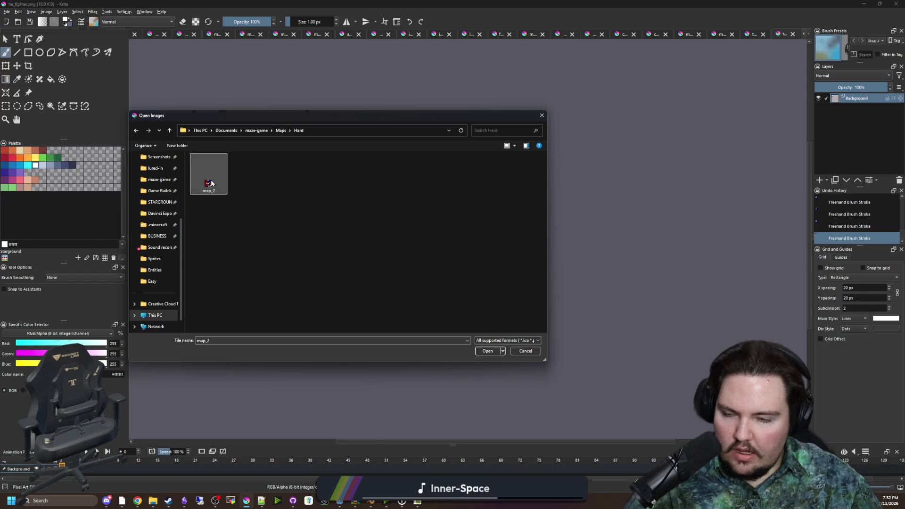
{"action": "left_click", "coordinate": [487, 351]}
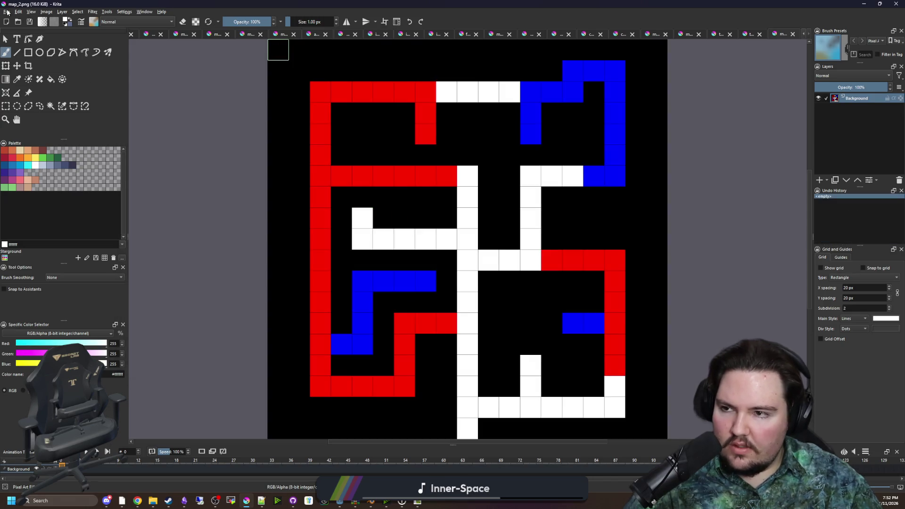
- Open map_1.png from the Medium maps folder
{"action": "left_click", "coordinate": [6, 12]}
{"action": "left_click", "coordinate": [18, 24]}
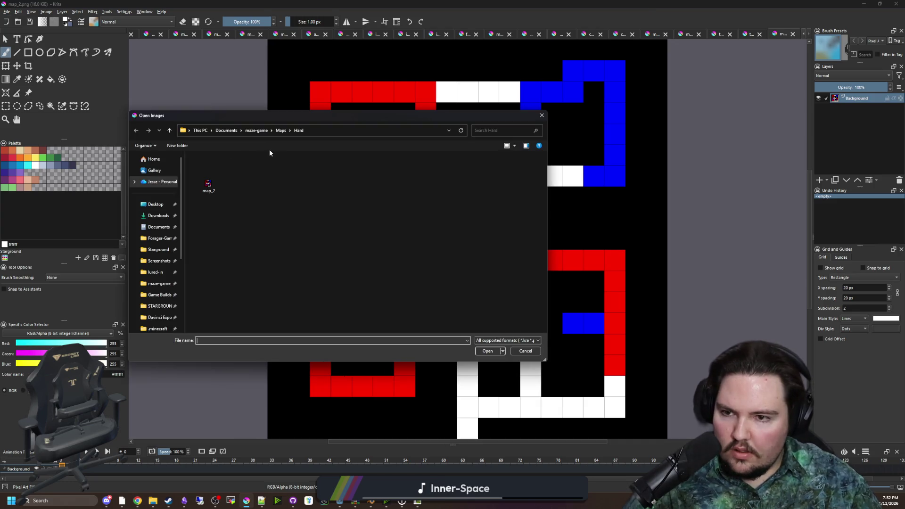
{"action": "left_click", "coordinate": [281, 131]}
{"action": "double_click", "coordinate": [288, 172]}
{"action": "double_click", "coordinate": [208, 186]}
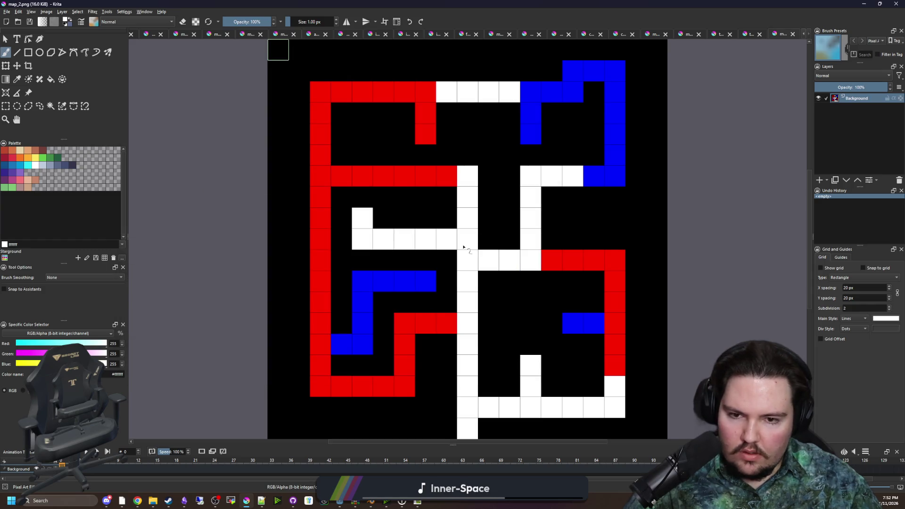
- Sample colours from the maze and paint the centre column cells white
{"action": "scroll", "coordinate": [463, 244], "scroll_direction": "down", "scroll_amount": 3}
{"action": "scroll", "coordinate": [502, 216], "scroll_direction": "up", "scroll_amount": 2}
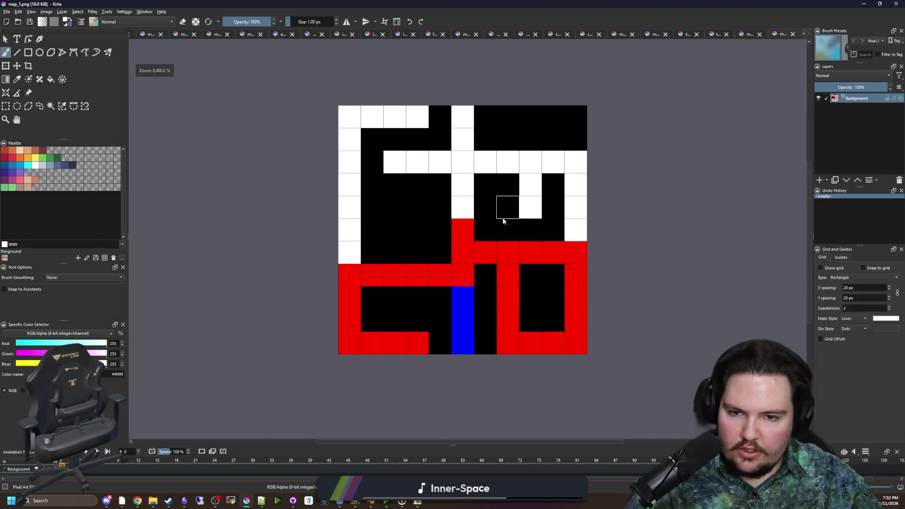
{"action": "key", "text": "p"}
{"action": "left_click", "coordinate": [475, 305]}
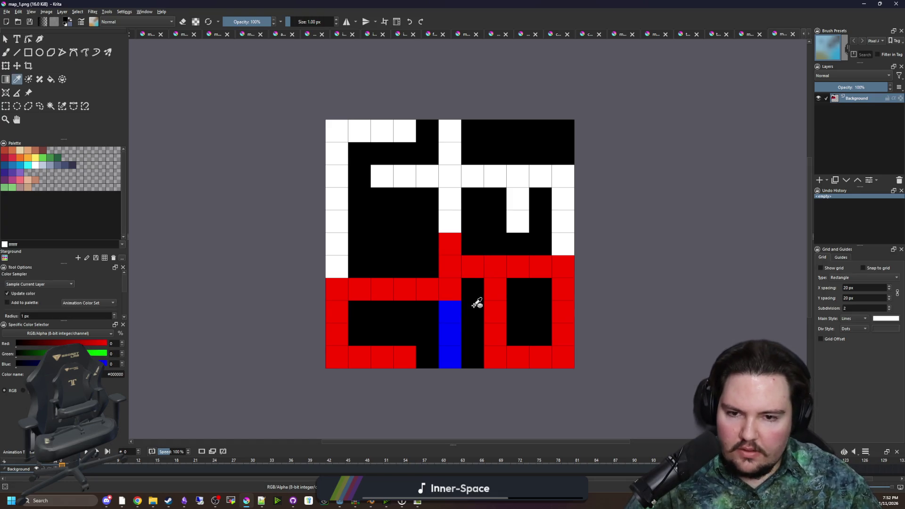
{"action": "left_click", "coordinate": [450, 290]}
{"action": "key", "text": "b"}
{"action": "left_click", "coordinate": [443, 226], "text": "ctrl"}
{"action": "left_click_drag", "start_coordinate": [442, 240], "coordinate": [448, 353]}
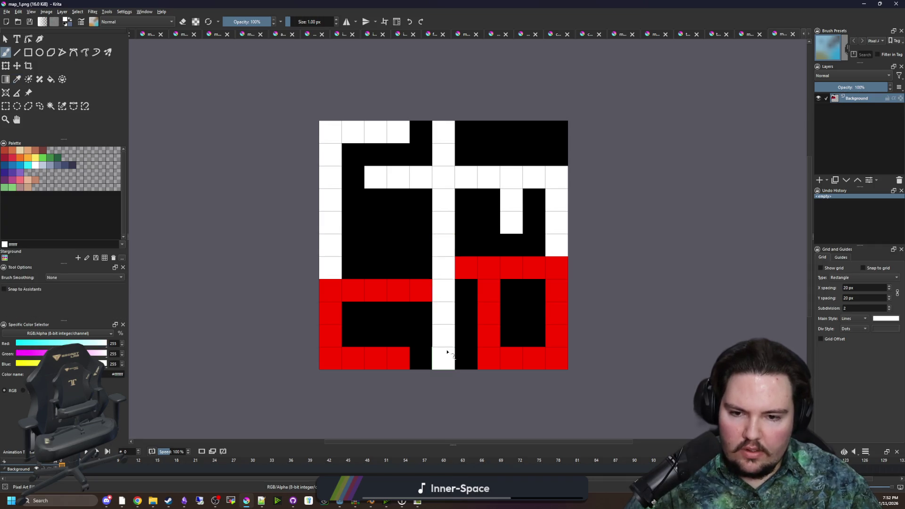
{"action": "key", "text": "p"}
{"action": "left_click", "coordinate": [417, 344]}
- Black out the old maze on both sides of the white column with filled rectangles
{"action": "left_click", "coordinate": [6, 106]}
{"action": "mouse_move", "coordinate": [297, 98]}
{"action": "left_mouse_down"}
{"action": "mouse_move", "coordinate": [445, 373]}
{"action": "mouse_move", "coordinate": [433, 375]}
{"action": "left_mouse_up"}
{"action": "left_click", "coordinate": [459, 371]}
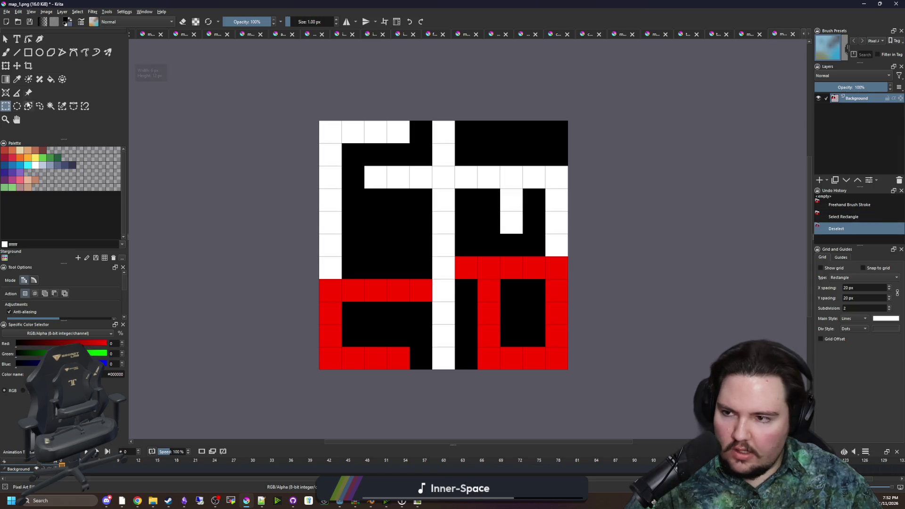
{"action": "left_click", "coordinate": [28, 52]}
{"action": "mouse_move", "coordinate": [281, 399]}
{"action": "left_mouse_down"}
{"action": "mouse_move", "coordinate": [432, 105]}
{"action": "mouse_move", "coordinate": [620, 392]}
{"action": "left_mouse_up"}
{"action": "mouse_move", "coordinate": [613, 371]}
{"action": "left_mouse_down"}
{"action": "mouse_move", "coordinate": [465, 142]}
{"action": "mouse_move", "coordinate": [455, 143]}
{"action": "left_mouse_up"}
- Paint white loops on the left and right joined across the centre, blacking the upper centre
{"action": "key", "text": "p"}
{"action": "left_click", "coordinate": [453, 205]}
{"action": "key", "text": "b"}
{"action": "mouse_move", "coordinate": [330, 245]}
{"action": "left_mouse_down"}
{"action": "mouse_move", "coordinate": [335, 299]}
{"action": "mouse_move", "coordinate": [352, 317]}
{"action": "mouse_move", "coordinate": [398, 314]}
{"action": "mouse_move", "coordinate": [395, 208]}
{"action": "mouse_move", "coordinate": [366, 178]}
{"action": "mouse_move", "coordinate": [330, 239]}
{"action": "left_mouse_up"}
{"action": "mouse_move", "coordinate": [489, 177]}
{"action": "left_mouse_down"}
{"action": "mouse_move", "coordinate": [552, 251]}
{"action": "mouse_move", "coordinate": [514, 315]}
{"action": "mouse_move", "coordinate": [491, 198]}
{"action": "left_mouse_up"}
{"action": "mouse_move", "coordinate": [420, 246]}
{"action": "left_mouse_down"}
{"action": "mouse_move", "coordinate": [464, 242]}
{"action": "mouse_move", "coordinate": [443, 126]}
{"action": "left_mouse_up"}
{"action": "left_click", "coordinate": [463, 221], "text": "ctrl"}
{"action": "left_click", "coordinate": [496, 297], "text": "ctrl"}
{"action": "left_click_drag", "start_coordinate": [493, 291], "coordinate": [462, 298]}
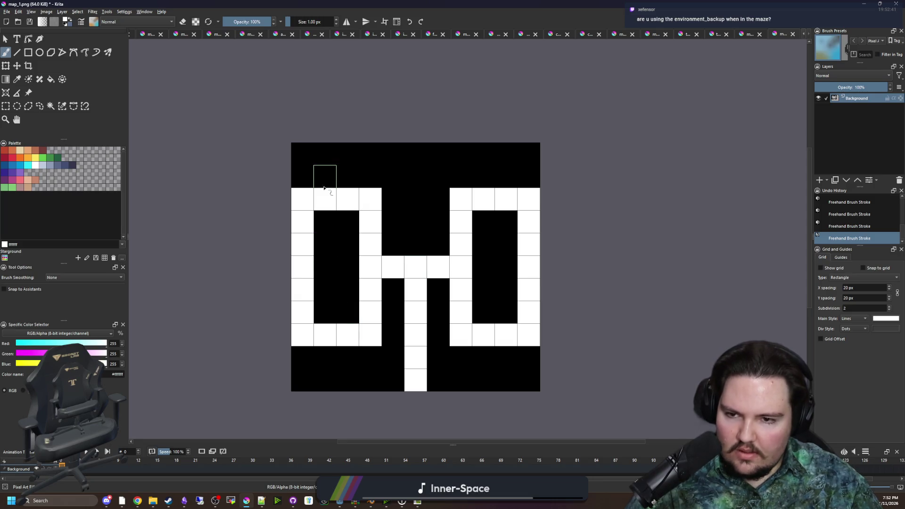
- Paint more white corridor cells at the top-left, bottom-right and in the upper rows
{"action": "left_click_drag", "start_coordinate": [297, 184], "coordinate": [303, 151]}
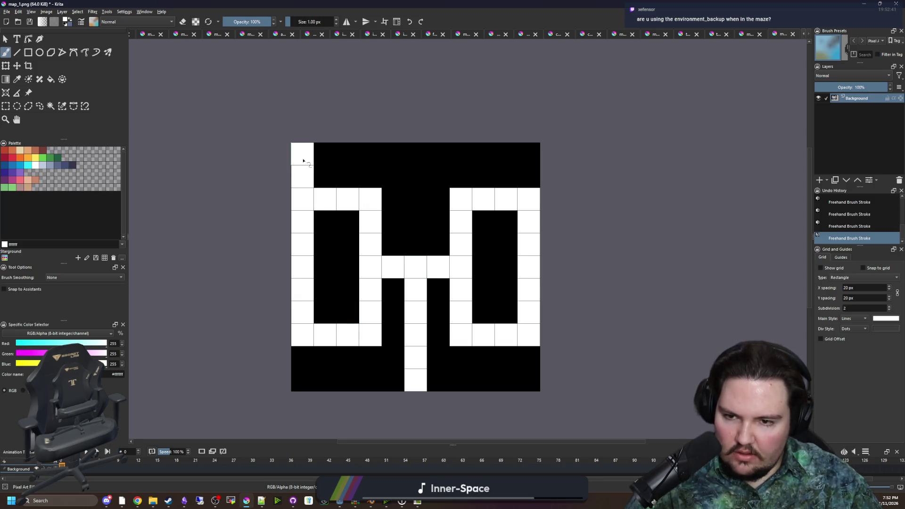
{"action": "left_click", "coordinate": [530, 366]}
{"action": "left_click_drag", "start_coordinate": [530, 366], "coordinate": [529, 379]}
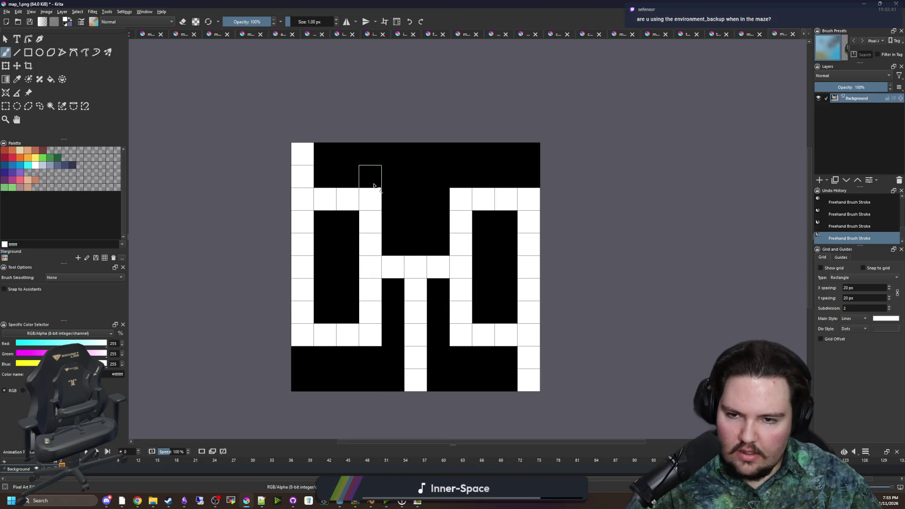
{"action": "mouse_move", "coordinate": [396, 198]}
{"action": "left_mouse_down"}
{"action": "mouse_move", "coordinate": [414, 200]}
{"action": "mouse_move", "coordinate": [414, 163]}
{"action": "mouse_move", "coordinate": [530, 155]}
{"action": "left_mouse_up"}
{"action": "scroll", "coordinate": [433, 257], "scroll_direction": "down", "scroll_amount": 5}
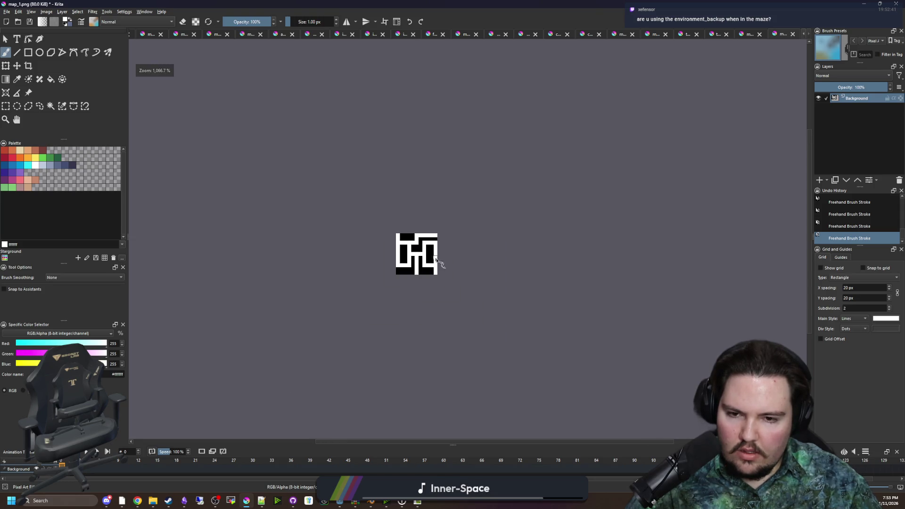
{"action": "scroll", "coordinate": [443, 273], "scroll_direction": "down", "scroll_amount": 2}
{"action": "scroll", "coordinate": [448, 266], "scroll_direction": "up", "scroll_amount": 8}
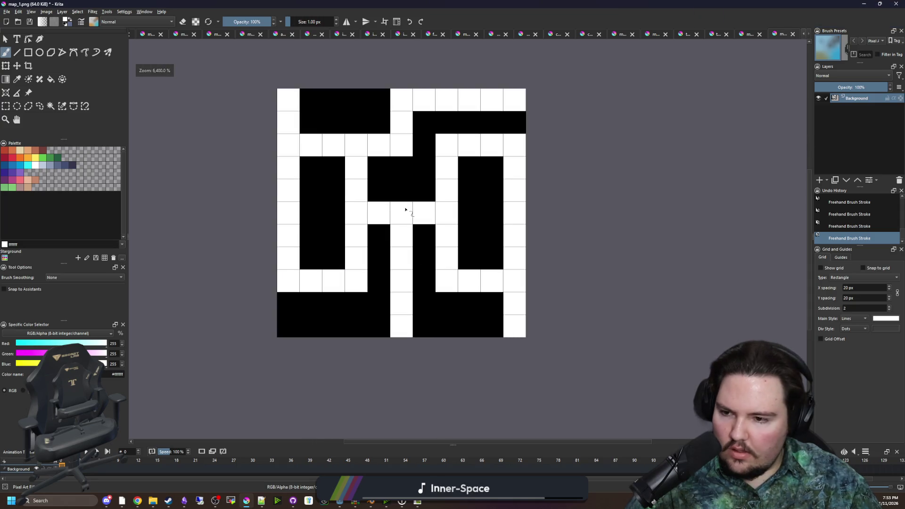
- Paint the right loop and its bottom row red
{"action": "left_click_drag", "start_coordinate": [36, 356], "coordinate": [14, 357]}
{"action": "left_click", "coordinate": [14, 364]}
{"action": "mouse_move", "coordinate": [452, 326]}
{"action": "left_mouse_down"}
{"action": "mouse_move", "coordinate": [468, 188]}
{"action": "mouse_move", "coordinate": [520, 261]}
{"action": "mouse_move", "coordinate": [519, 364]}
{"action": "mouse_move", "coordinate": [498, 326]}
{"action": "left_mouse_up"}
{"action": "left_click", "coordinate": [475, 326]}
{"action": "left_click", "coordinate": [429, 257]}
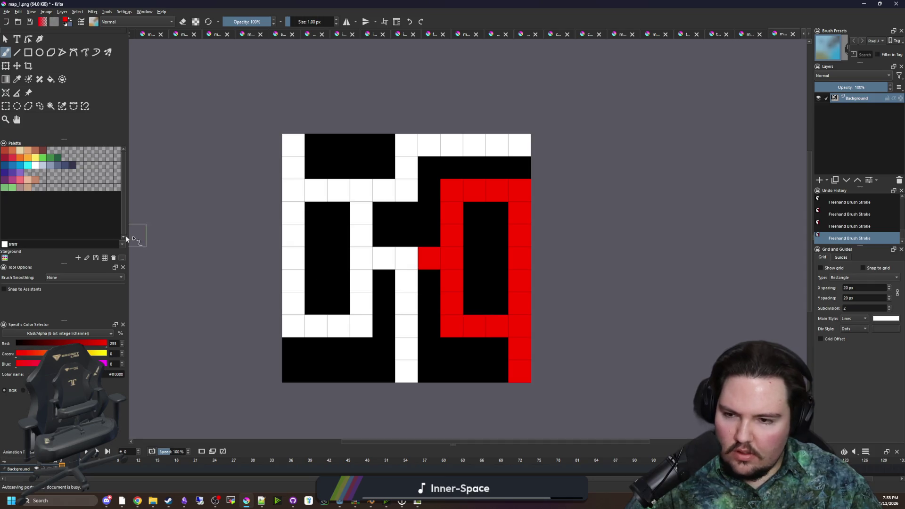
- Paint a blue path down, left and up along the left corridors
{"action": "left_click", "coordinate": [16, 344]}
{"action": "left_click", "coordinate": [106, 364]}
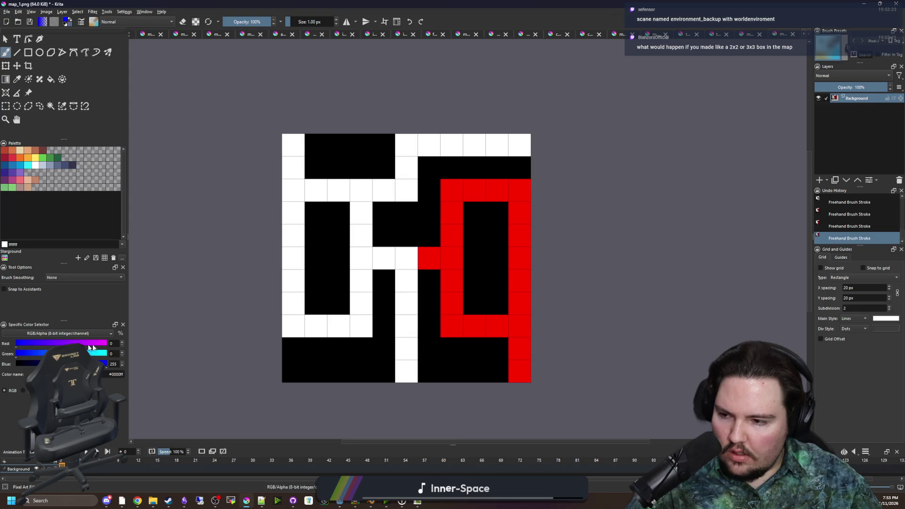
{"action": "mouse_move", "coordinate": [360, 301]}
{"action": "left_mouse_down"}
{"action": "mouse_move", "coordinate": [360, 327]}
{"action": "mouse_move", "coordinate": [295, 305]}
{"action": "mouse_move", "coordinate": [286, 163]}
{"action": "mouse_move", "coordinate": [314, 188]}
{"action": "mouse_move", "coordinate": [361, 292]}
{"action": "left_mouse_up"}
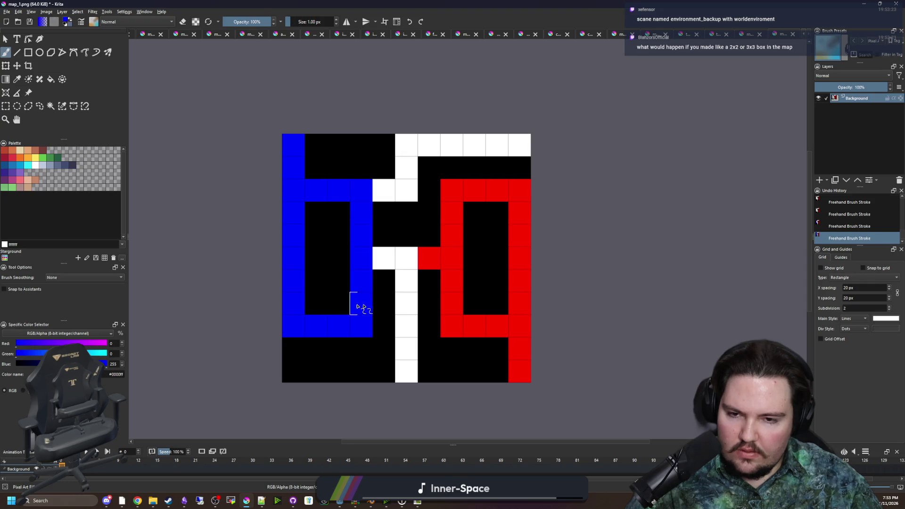
{"action": "scroll", "coordinate": [415, 299], "scroll_direction": "down", "scroll_amount": 3}
{"action": "scroll", "coordinate": [414, 299], "scroll_direction": "up", "scroll_amount": 2}
{"action": "left_click", "coordinate": [7, 11]}
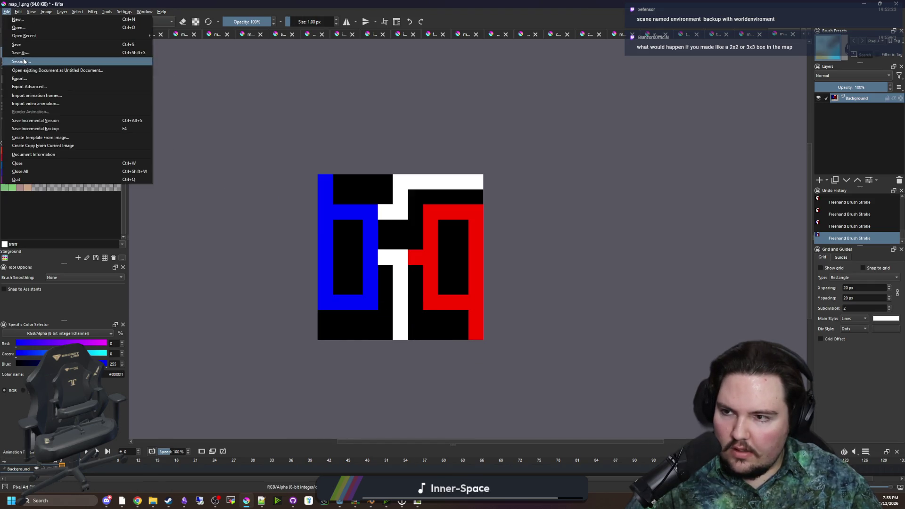
- Save the maze as the_compound.png, accepting the default PNG export options
{"action": "left_click", "coordinate": [25, 55]}
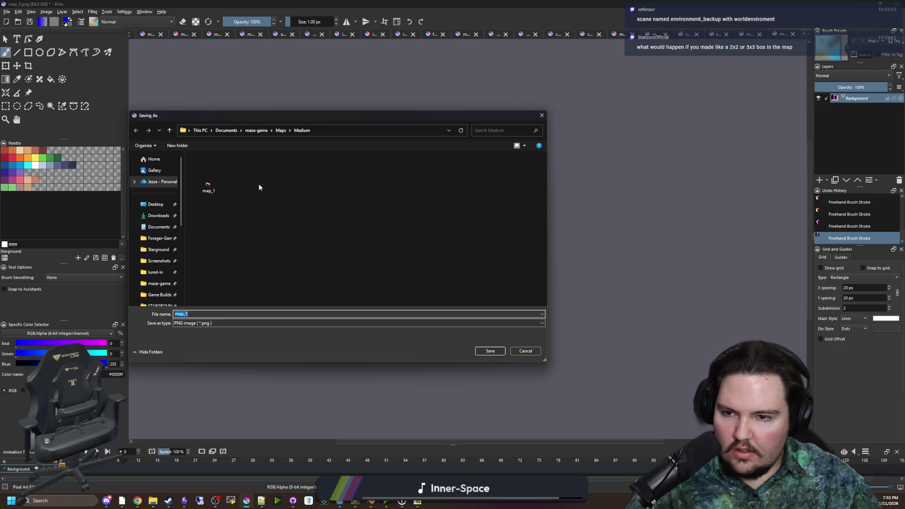
{"action": "type", "text": "the_"}
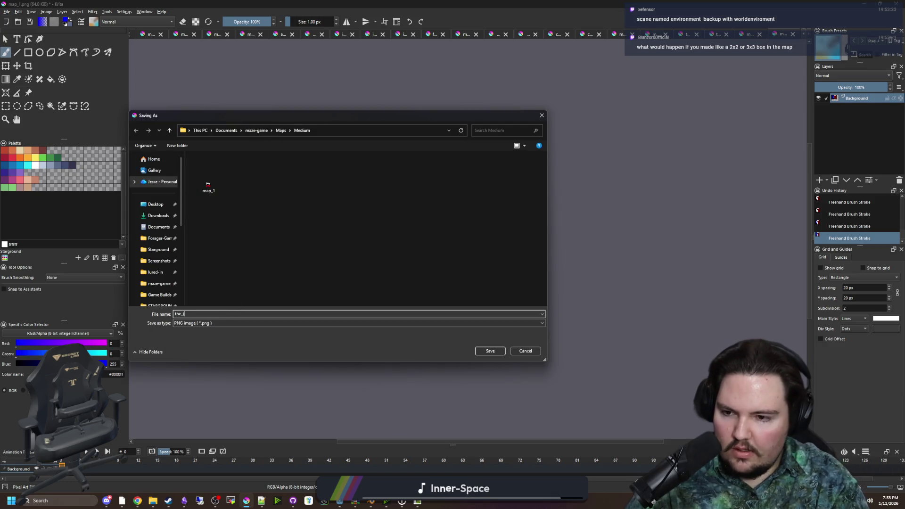
{"action": "type", "text": "compound"}
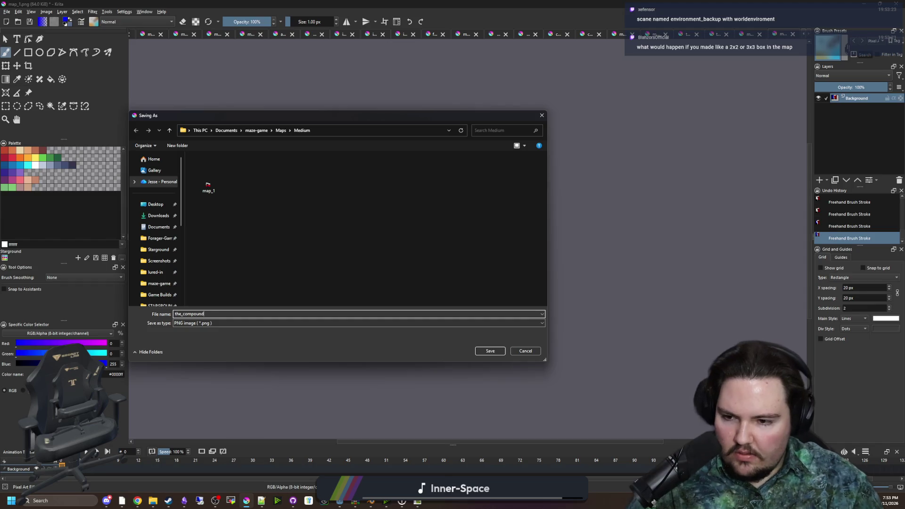
{"action": "left_click", "coordinate": [499, 352]}
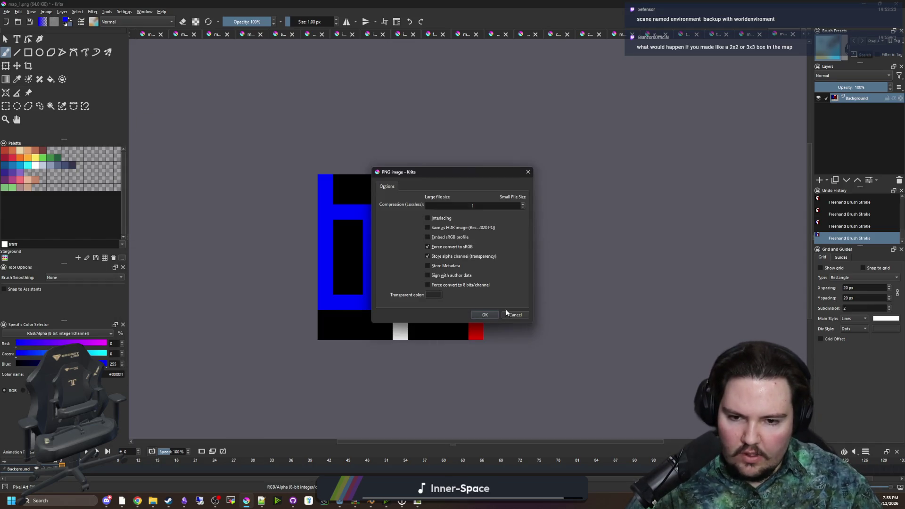
{"action": "left_click", "coordinate": [486, 315]}
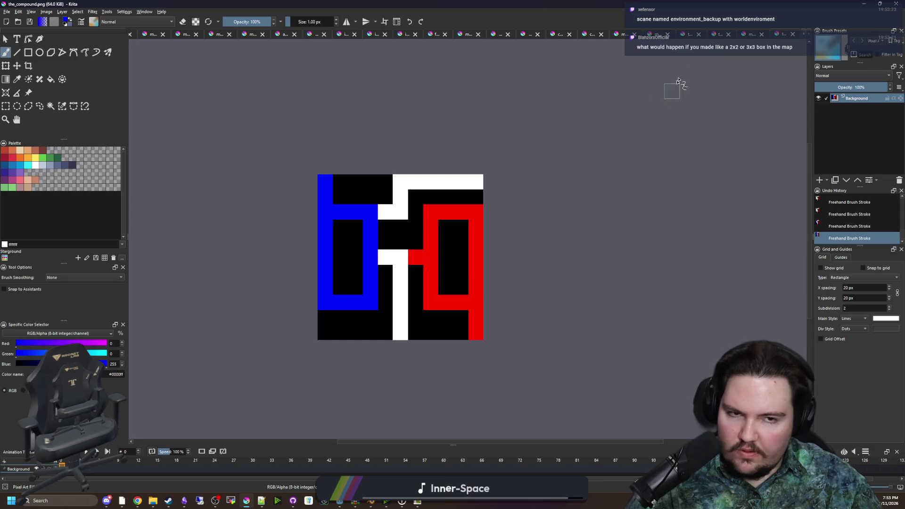
- Rectangle-select the entire map_2 maze image and copy it
{"action": "left_click", "coordinate": [751, 37]}
{"action": "key", "text": "minus"}
{"action": "key", "text": "plus"}
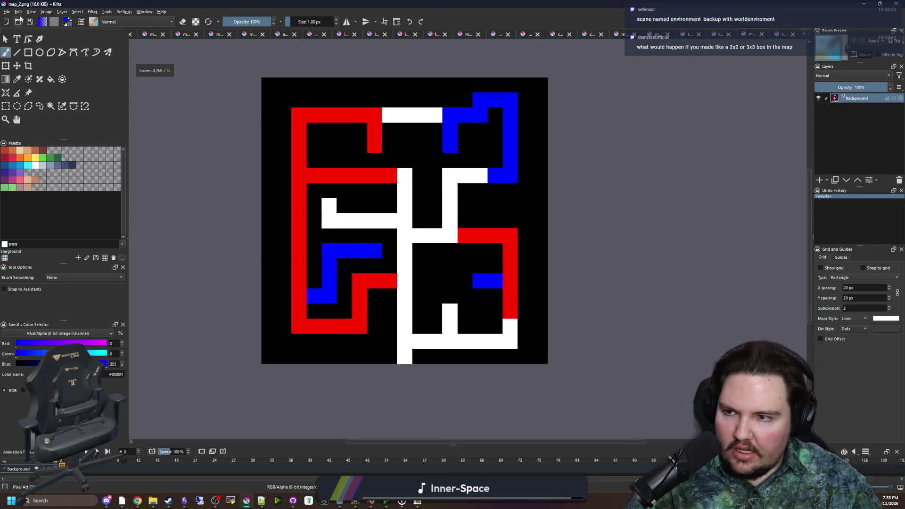
{"action": "left_click", "coordinate": [5, 106]}
{"action": "left_click_drag", "start_coordinate": [554, 367], "coordinate": [268, 81]}
{"action": "key", "text": "ctrl+c"}
- Create a new 19 × 19 pixel document
{"action": "left_click", "coordinate": [7, 11]}
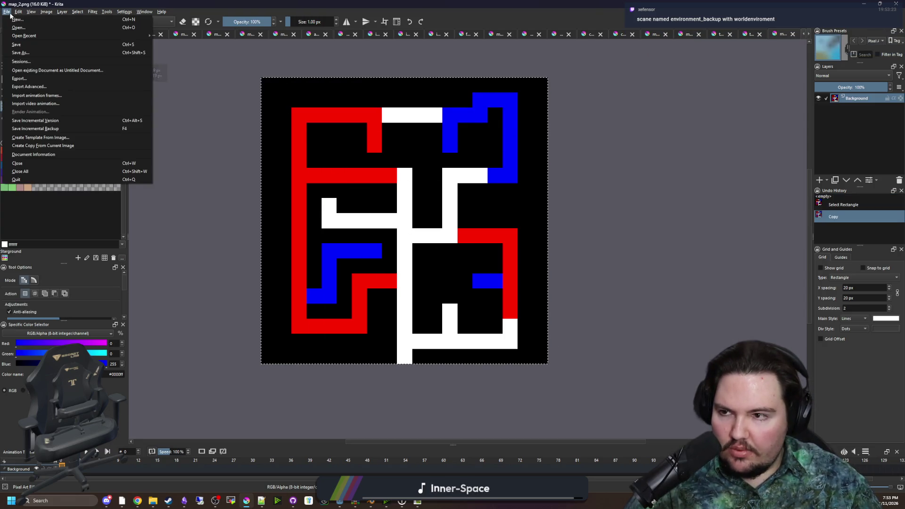
{"action": "left_click", "coordinate": [24, 20]}
{"action": "type", "text": "19"}
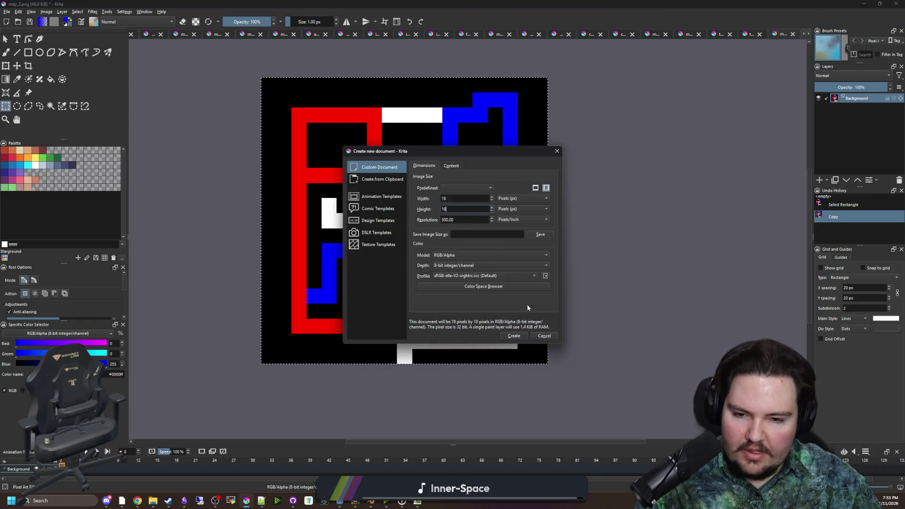
{"action": "left_click", "coordinate": [519, 334]}
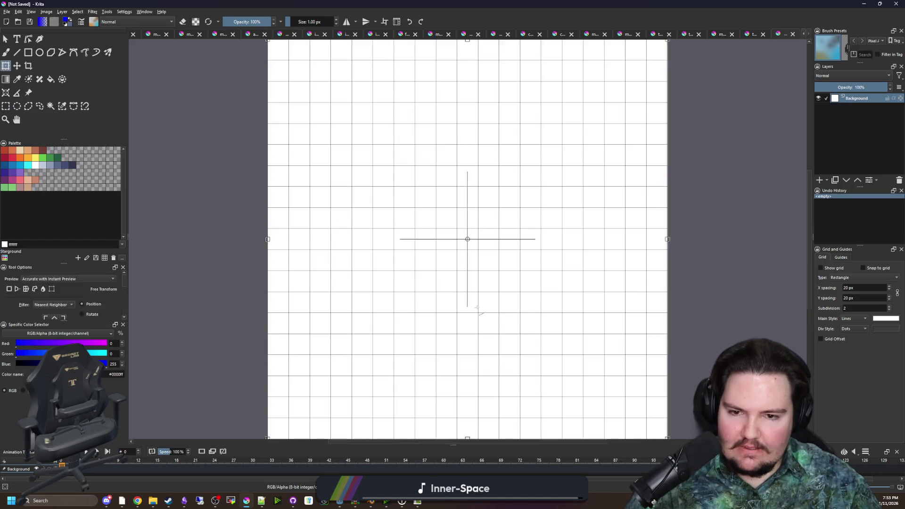
{"action": "scroll", "coordinate": [402, 289], "scroll_direction": "up", "scroll_amount": 2}
{"action": "scroll", "coordinate": [406, 333], "scroll_direction": "up", "scroll_amount": 1}
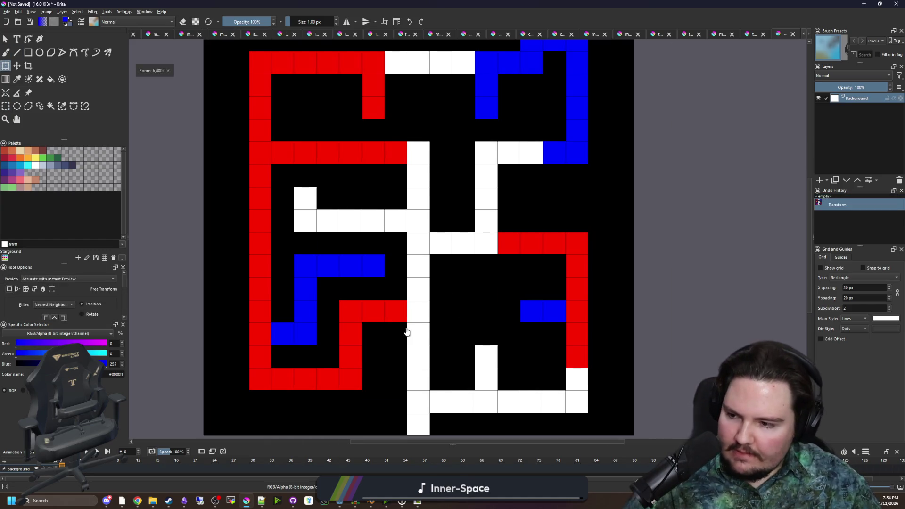
{"action": "scroll", "coordinate": [391, 285], "scroll_direction": "down", "scroll_amount": 1}
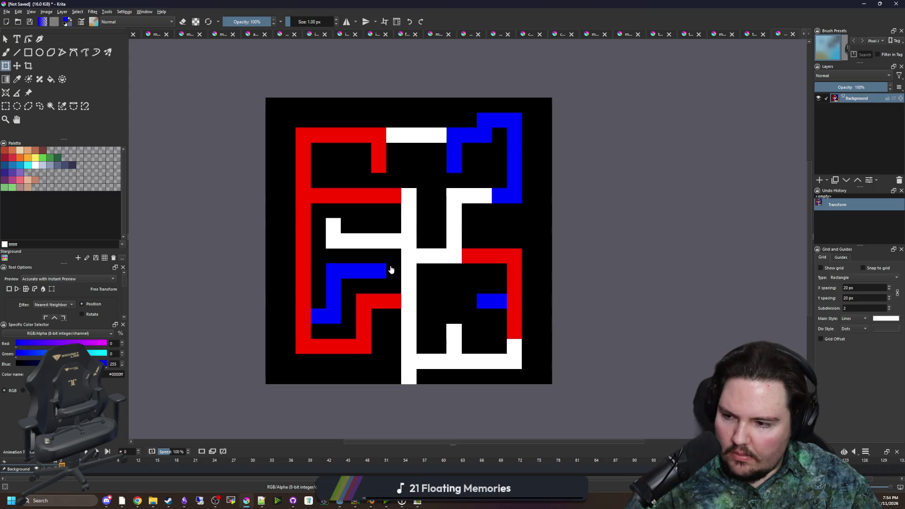
{"action": "key", "text": "alt+Tab"}
- Open environment_backup.tscn and inspect the WorldEnvironment node's environment and Background settings
{"action": "left_click", "coordinate": [87, 281]}
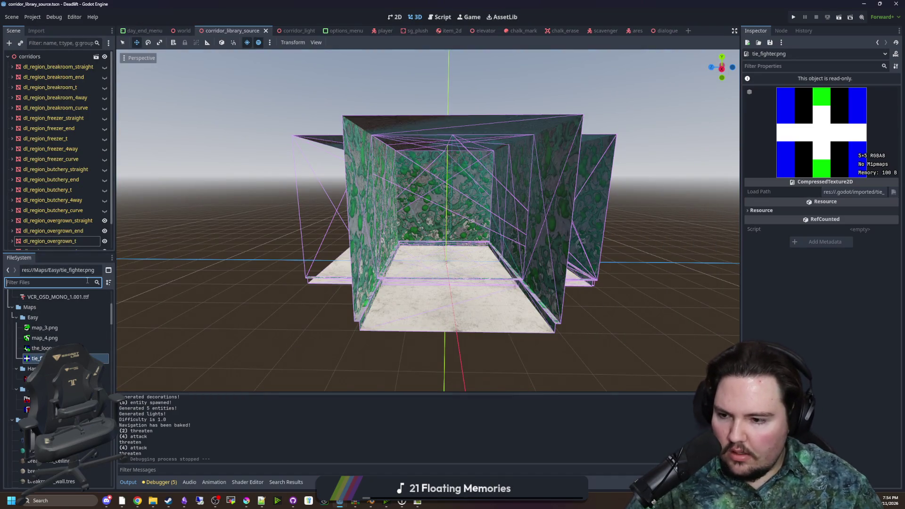
{"action": "type", "text": "environ"}
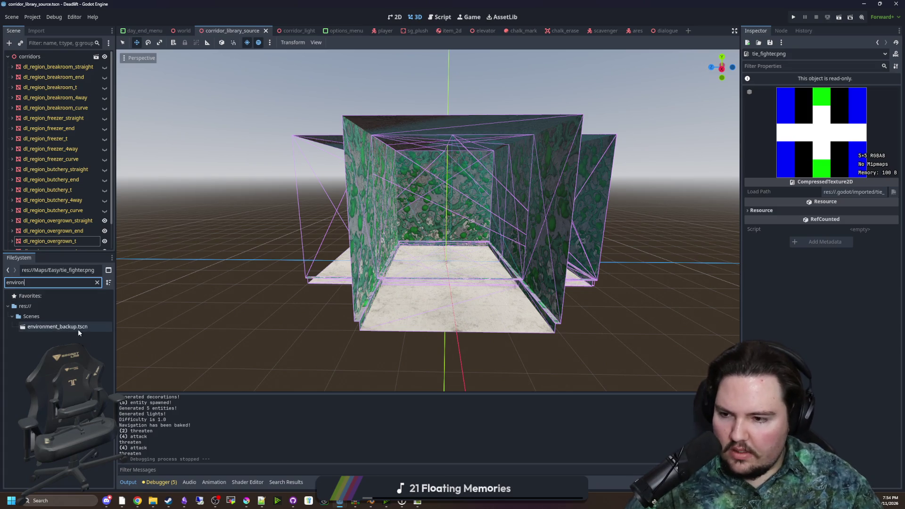
{"action": "double_click", "coordinate": [76, 329]}
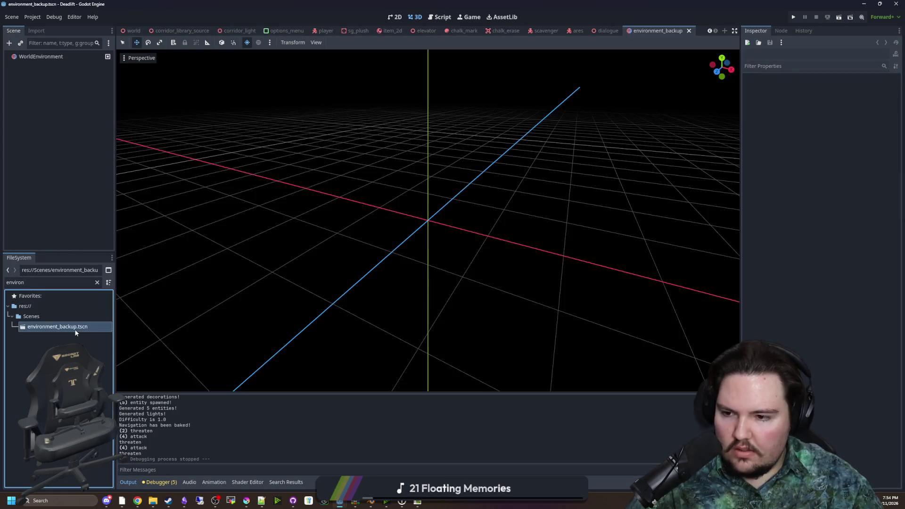
{"action": "left_click", "coordinate": [48, 57]}
{"action": "left_click", "coordinate": [851, 89]}
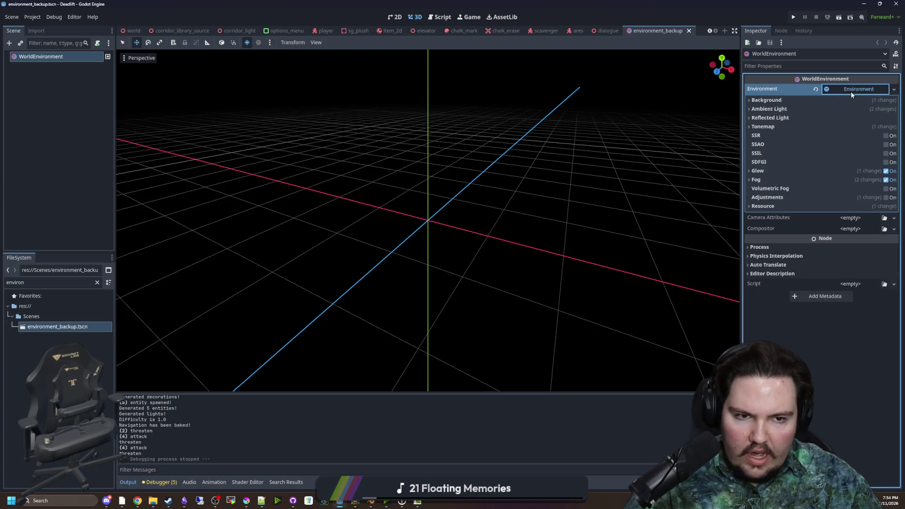
{"action": "left_click", "coordinate": [766, 100]}
{"action": "left_click", "coordinate": [767, 100]}
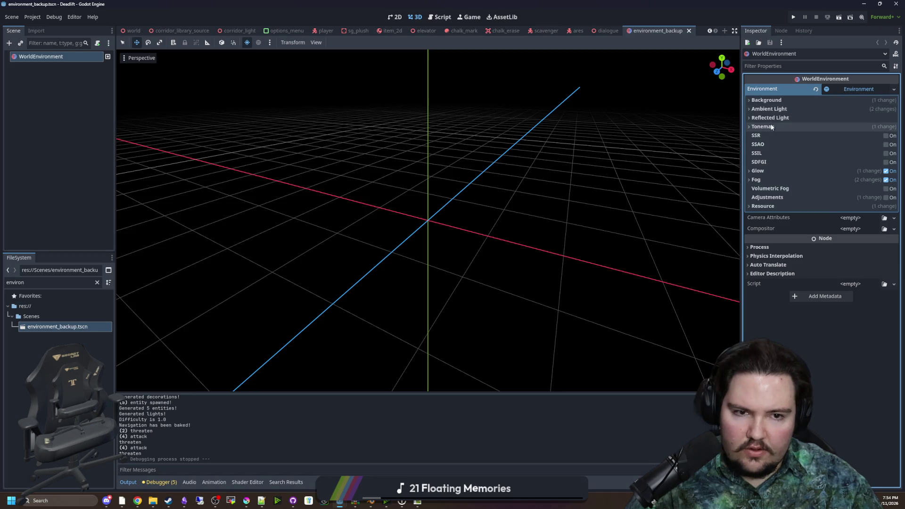
- From the corridor_light script, search all project files for references to environment_backup
{"action": "left_click", "coordinate": [98, 283]}
{"action": "scroll", "coordinate": [74, 335], "scroll_direction": "up", "scroll_amount": 15}
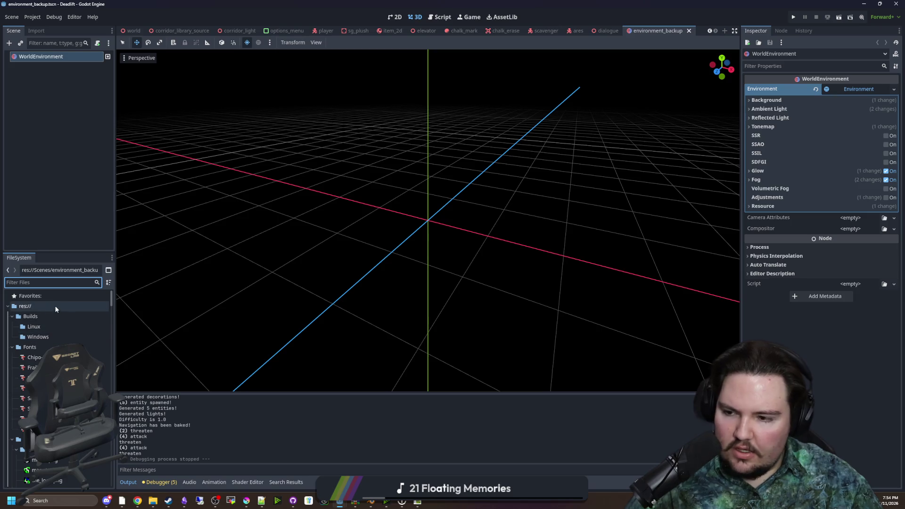
{"action": "left_click", "coordinate": [236, 30]}
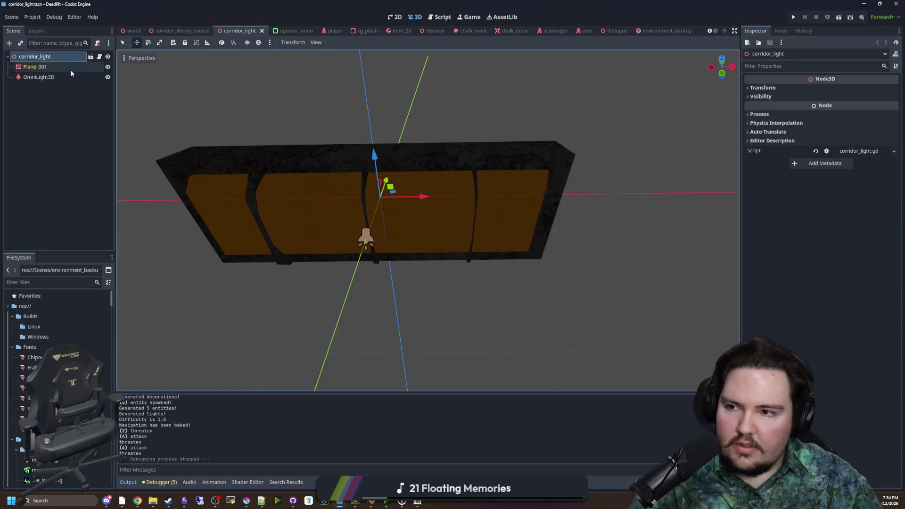
{"action": "left_click", "coordinate": [99, 56]}
{"action": "left_click", "coordinate": [451, 161]}
{"action": "key", "text": "ctrl+shift+f"}
{"action": "type", "text": "en"}
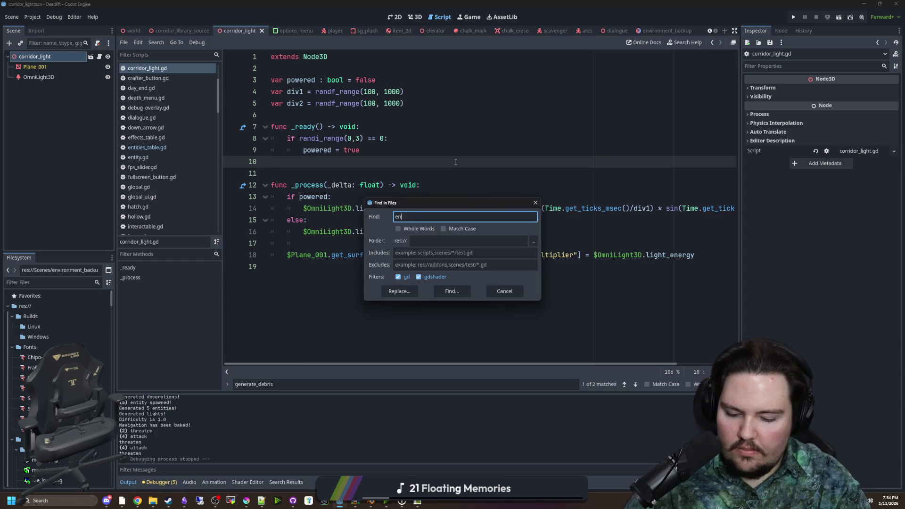
{"action": "type", "text": "p"}
{"action": "key", "text": "Return"}
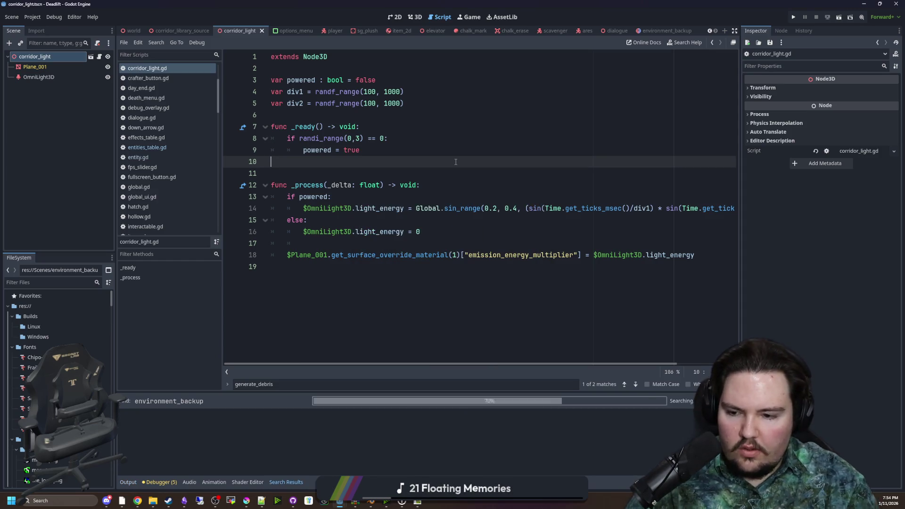
- Undo and redo the last script edit, then minimize Godot and return to Krita
{"action": "key", "text": "ctrl+z"}
{"action": "key", "text": "ctrl+y"}
{"action": "key", "text": "ctrl+z"}
{"action": "key", "text": "ctrl+y"}
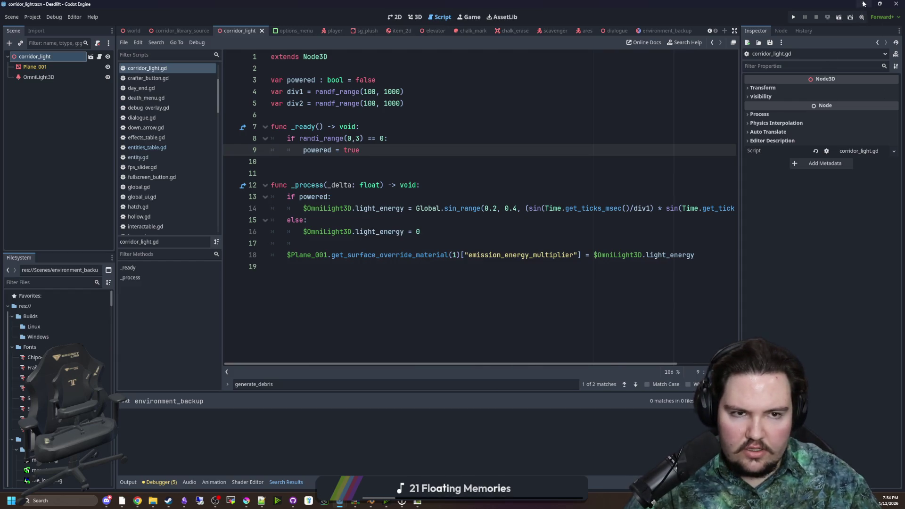
{"action": "left_click", "coordinate": [864, 4]}
{"action": "left_click", "coordinate": [687, 89]}
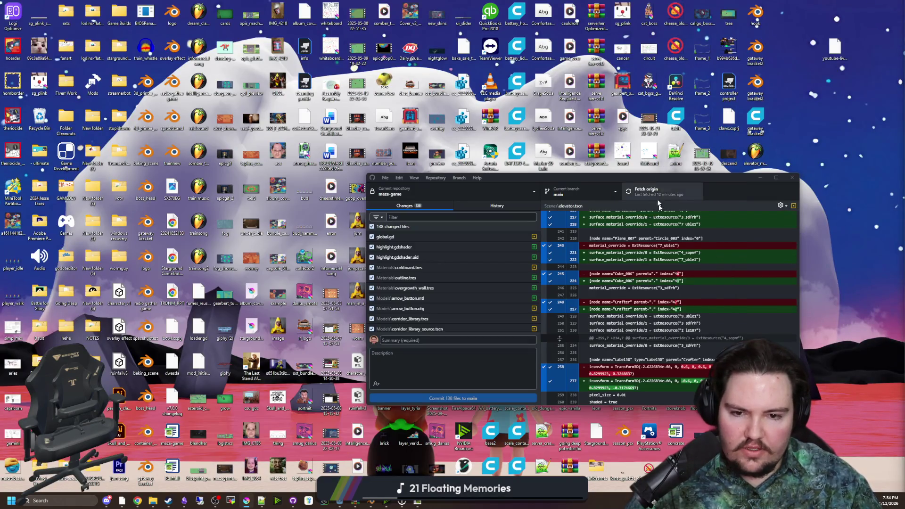
{"action": "key", "text": "alt+Tab"}
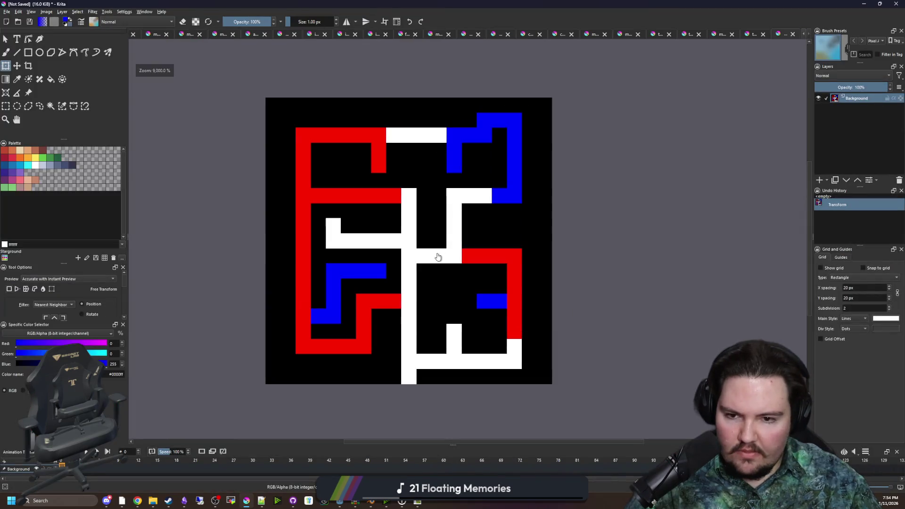
- Fill the whole new canvas with black using a rectangle
{"action": "key", "text": "b"}
{"action": "key", "text": "x"}
{"action": "left_click_drag", "start_coordinate": [409, 295], "coordinate": [408, 368]}
{"action": "key", "text": "ctrl+z"}
{"action": "key", "text": "p"}
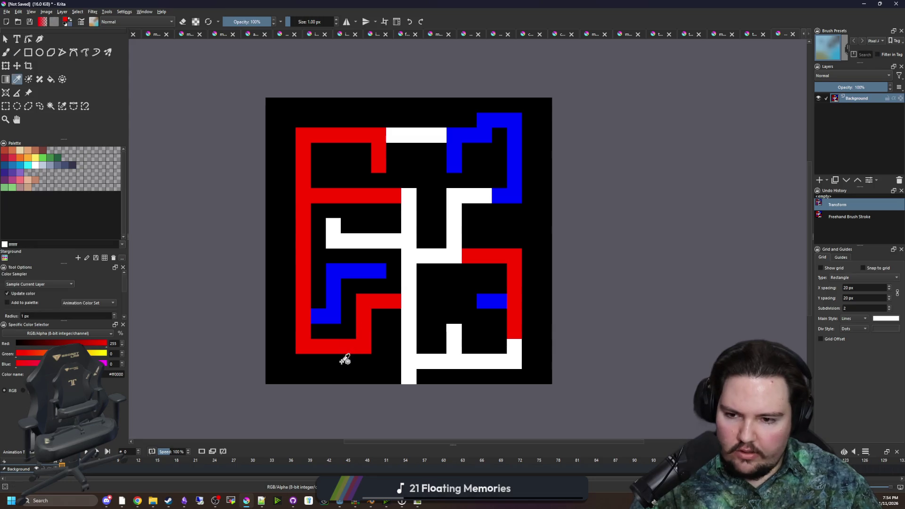
{"action": "left_click", "coordinate": [345, 358]}
{"action": "left_click", "coordinate": [28, 52]}
{"action": "mouse_move", "coordinate": [282, 100]}
{"action": "left_mouse_down"}
{"action": "mouse_move", "coordinate": [569, 374]}
{"action": "mouse_move", "coordinate": [538, 381]}
{"action": "left_mouse_up"}
- Paint a white corridor up from the bottom edge with a short horizontal branch
{"action": "left_click", "coordinate": [36, 165]}
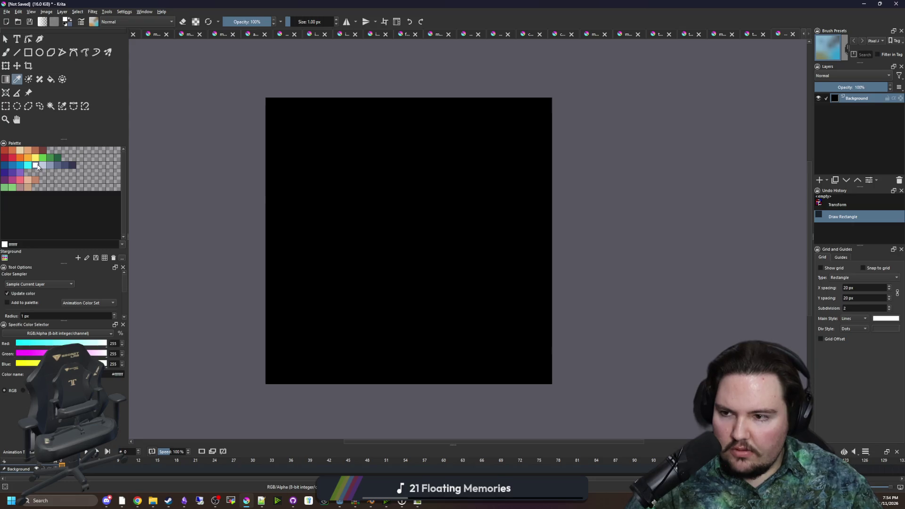
{"action": "key", "text": "b"}
{"action": "left_click_drag", "start_coordinate": [408, 377], "coordinate": [408, 317]}
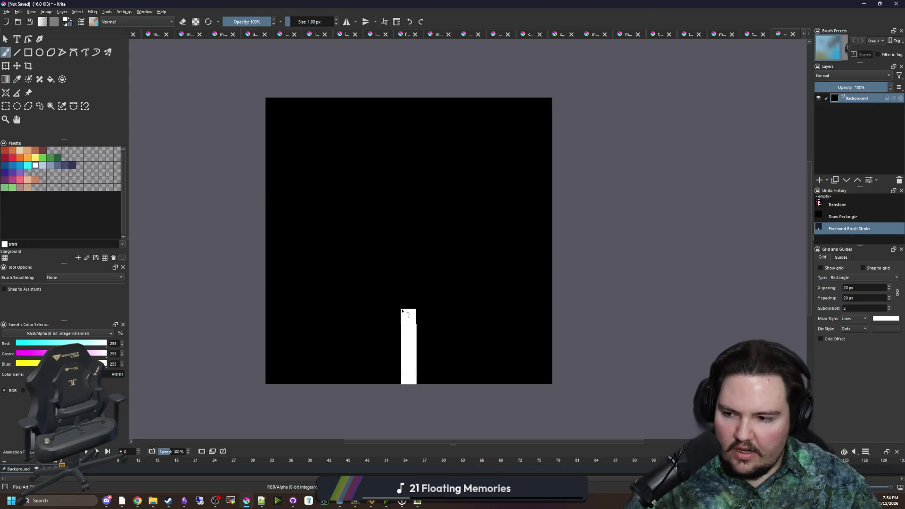
{"action": "key", "text": "ctrl+z"}
{"action": "mouse_move", "coordinate": [404, 376]}
{"action": "left_mouse_down"}
{"action": "mouse_move", "coordinate": [409, 336]}
{"action": "mouse_move", "coordinate": [301, 331]}
{"action": "mouse_move", "coordinate": [285, 318]}
{"action": "mouse_move", "coordinate": [329, 301]}
{"action": "mouse_move", "coordinate": [408, 300]}
{"action": "mouse_move", "coordinate": [408, 270]}
{"action": "mouse_move", "coordinate": [299, 270]}
{"action": "mouse_move", "coordinate": [289, 242]}
{"action": "mouse_move", "coordinate": [434, 240]}
{"action": "mouse_move", "coordinate": [435, 289]}
{"action": "mouse_move", "coordinate": [415, 331]}
{"action": "left_mouse_up"}
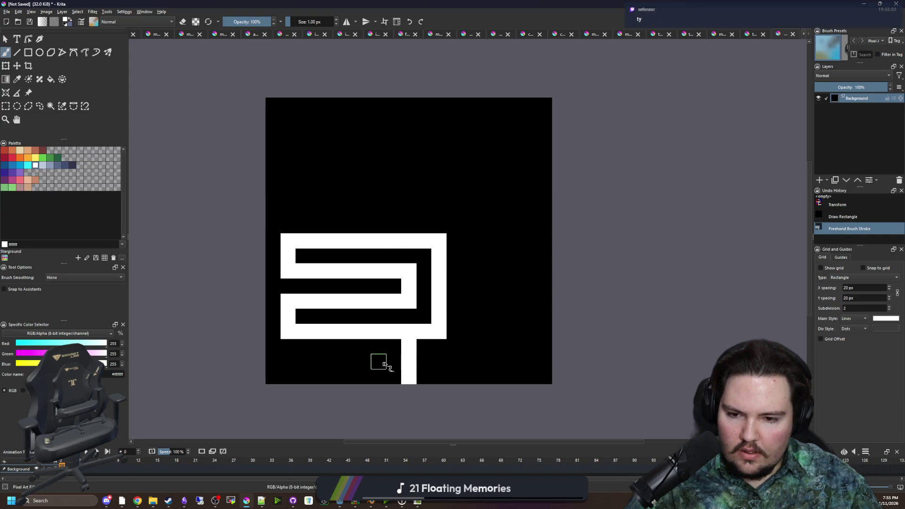
{"action": "left_click_drag", "start_coordinate": [398, 365], "coordinate": [366, 363]}
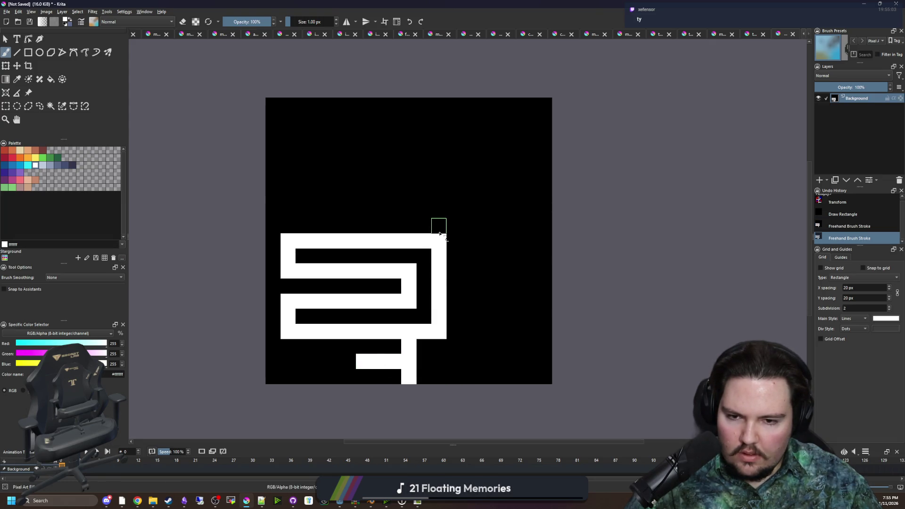
- Extend the white path right and upward with side bars, a top-edge path and a loop
{"action": "mouse_move", "coordinate": [461, 242]}
{"action": "left_mouse_down"}
{"action": "mouse_move", "coordinate": [528, 241]}
{"action": "mouse_move", "coordinate": [528, 127]}
{"action": "mouse_move", "coordinate": [498, 124]}
{"action": "mouse_move", "coordinate": [498, 150]}
{"action": "left_mouse_up"}
{"action": "mouse_move", "coordinate": [513, 180]}
{"action": "left_mouse_down"}
{"action": "mouse_move", "coordinate": [500, 184]}
{"action": "mouse_move", "coordinate": [497, 211]}
{"action": "left_mouse_up"}
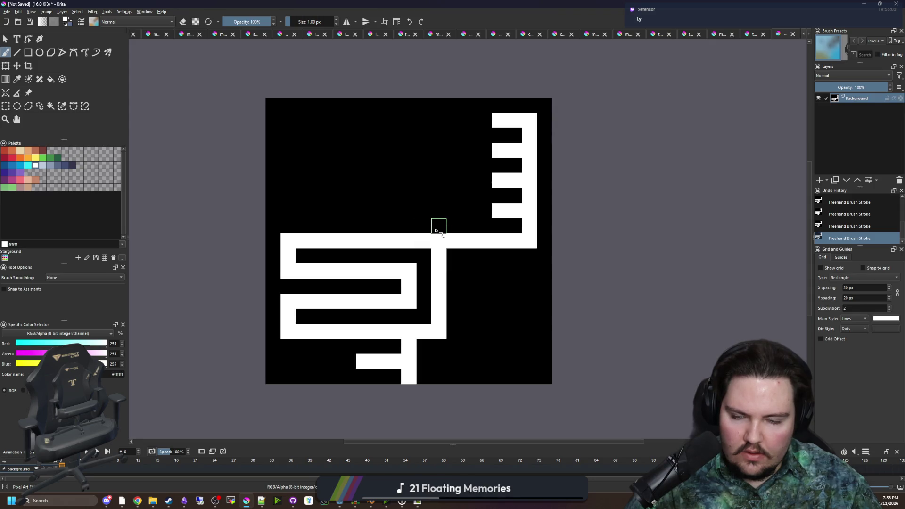
{"action": "mouse_move", "coordinate": [436, 231]}
{"action": "left_mouse_down"}
{"action": "mouse_move", "coordinate": [438, 115]}
{"action": "mouse_move", "coordinate": [289, 105]}
{"action": "mouse_move", "coordinate": [289, 136]}
{"action": "mouse_move", "coordinate": [323, 125]}
{"action": "left_mouse_up"}
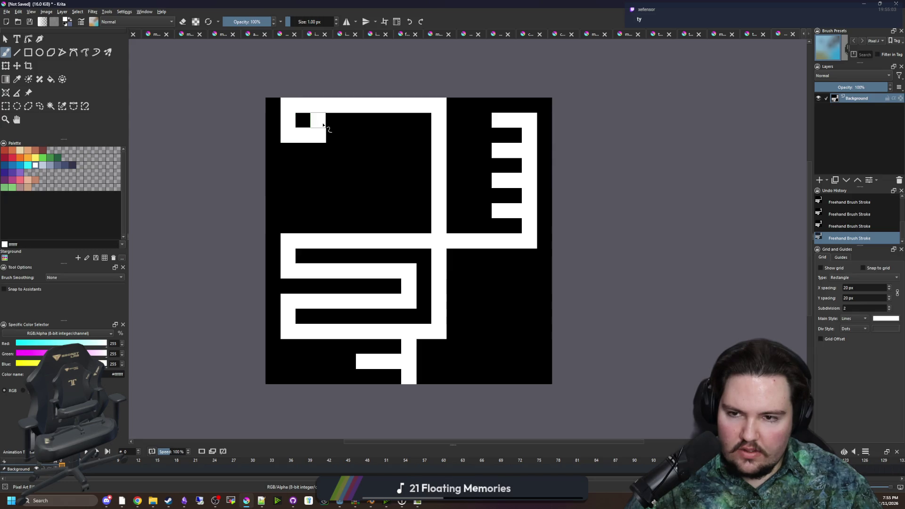
{"action": "mouse_move", "coordinate": [290, 164]}
{"action": "left_mouse_down"}
{"action": "mouse_move", "coordinate": [299, 178]}
{"action": "mouse_move", "coordinate": [311, 174]}
{"action": "left_mouse_up"}
{"action": "key", "text": "ctrl+z"}
{"action": "mouse_move", "coordinate": [288, 144]}
{"action": "left_mouse_down"}
{"action": "mouse_move", "coordinate": [297, 174]}
{"action": "mouse_move", "coordinate": [314, 149]}
{"action": "mouse_move", "coordinate": [404, 168]}
{"action": "left_mouse_up"}
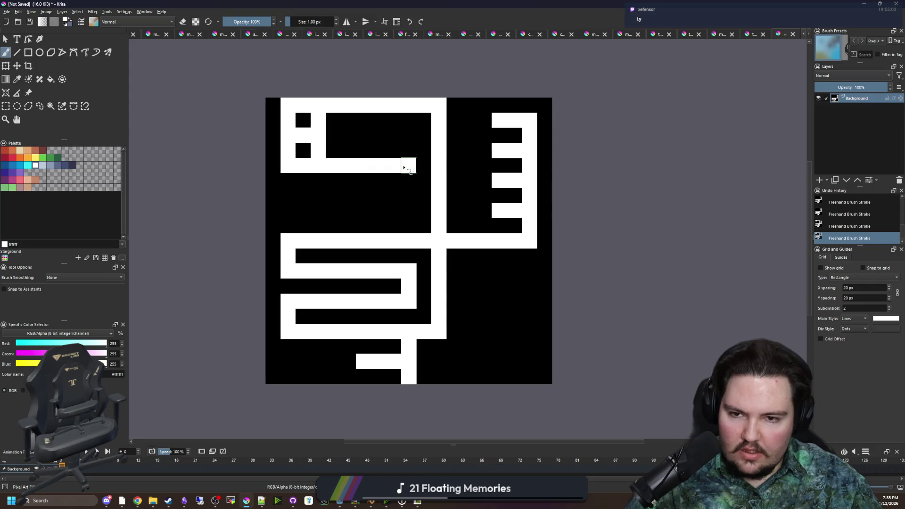
- Fill the top-left area white around a grid of small black squares
{"action": "mouse_move", "coordinate": [344, 141]}
{"action": "left_mouse_down"}
{"action": "mouse_move", "coordinate": [362, 126]}
{"action": "mouse_move", "coordinate": [409, 150]}
{"action": "mouse_move", "coordinate": [410, 180]}
{"action": "mouse_move", "coordinate": [378, 196]}
{"action": "mouse_move", "coordinate": [295, 193]}
{"action": "mouse_move", "coordinate": [316, 183]}
{"action": "mouse_move", "coordinate": [390, 187]}
{"action": "left_mouse_up"}
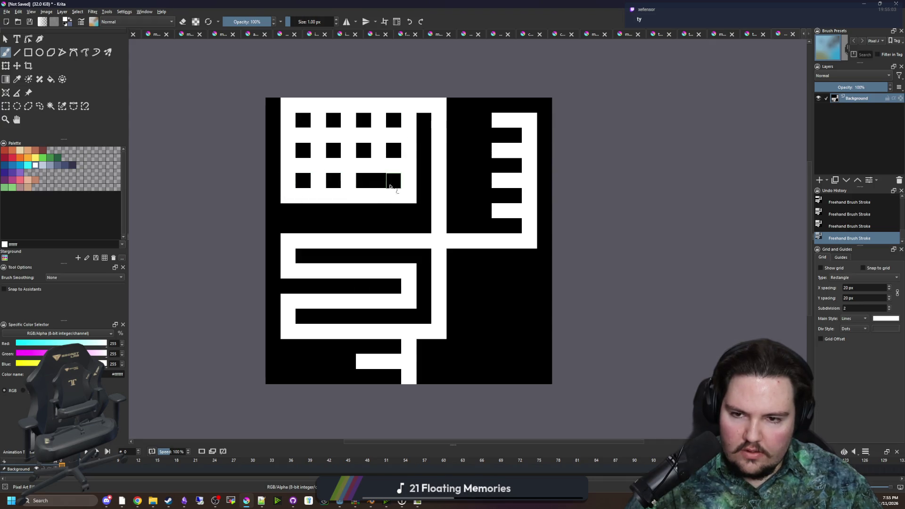
{"action": "scroll", "coordinate": [374, 218], "scroll_direction": "down", "scroll_amount": 4}
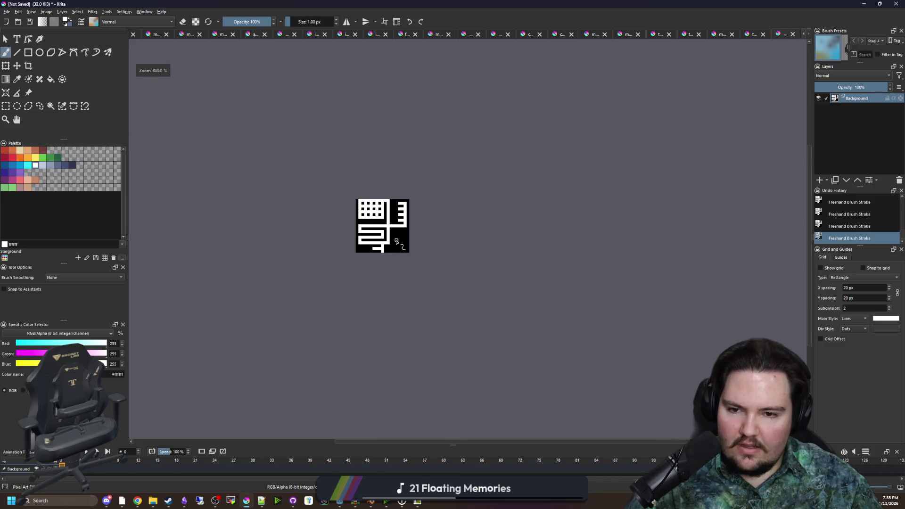
{"action": "scroll", "coordinate": [391, 245], "scroll_direction": "up", "scroll_amount": 5}
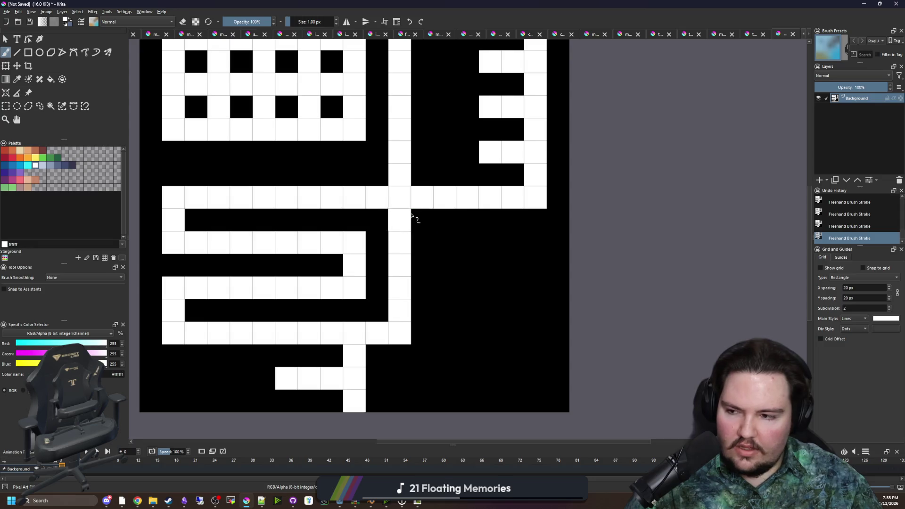
{"action": "scroll", "coordinate": [410, 211], "scroll_direction": "down", "scroll_amount": 3}
{"action": "scroll", "coordinate": [406, 215], "scroll_direction": "up", "scroll_amount": 2}
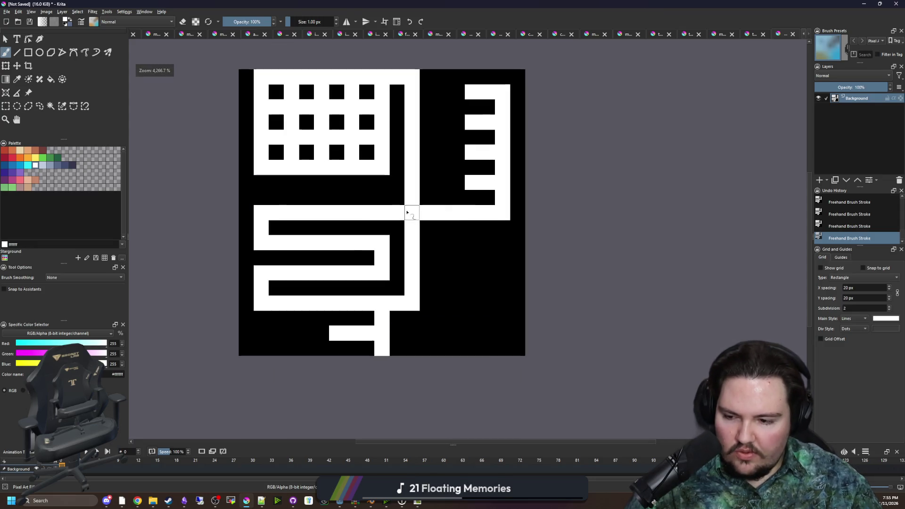
{"action": "scroll", "coordinate": [367, 259], "scroll_direction": "up", "scroll_amount": 1}
{"action": "mouse_move", "coordinate": [441, 257]}
{"action": "left_mouse_down"}
{"action": "mouse_move", "coordinate": [323, 259]}
{"action": "mouse_move", "coordinate": [421, 206]}
{"action": "mouse_move", "coordinate": [415, 165]}
{"action": "mouse_move", "coordinate": [311, 166]}
{"action": "left_mouse_up"}
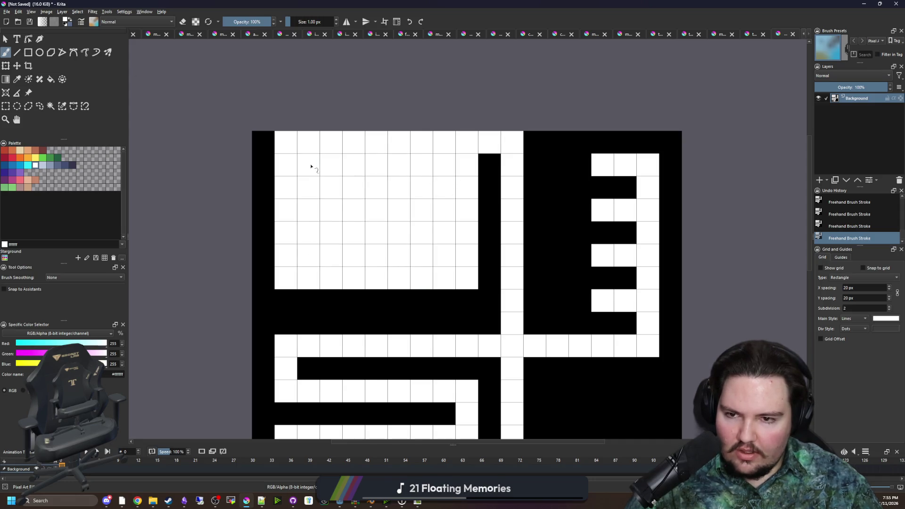
{"action": "key", "text": "ctrl+z"}
{"action": "key", "text": "ctrl+z"}
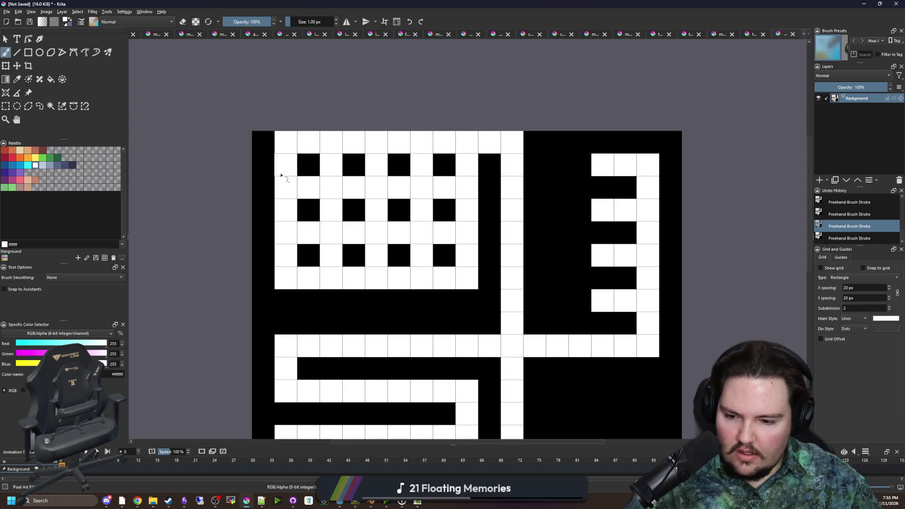
{"action": "scroll", "coordinate": [391, 241], "scroll_direction": "down", "scroll_amount": 4}
{"action": "scroll", "coordinate": [348, 235], "scroll_direction": "up", "scroll_amount": 3}
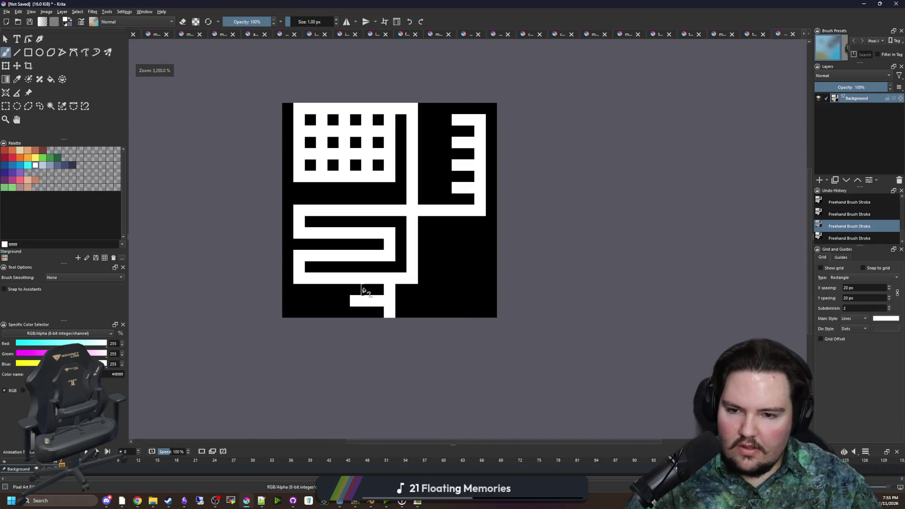
- Set a pure red colour and fill the top-left gridded block red
{"action": "left_click", "coordinate": [8, 158]}
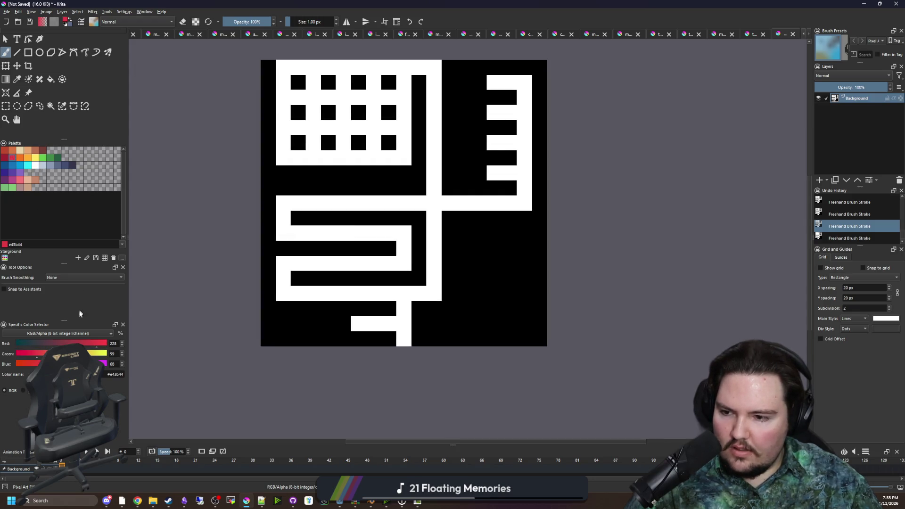
{"action": "left_click_drag", "start_coordinate": [33, 353], "coordinate": [20, 364]}
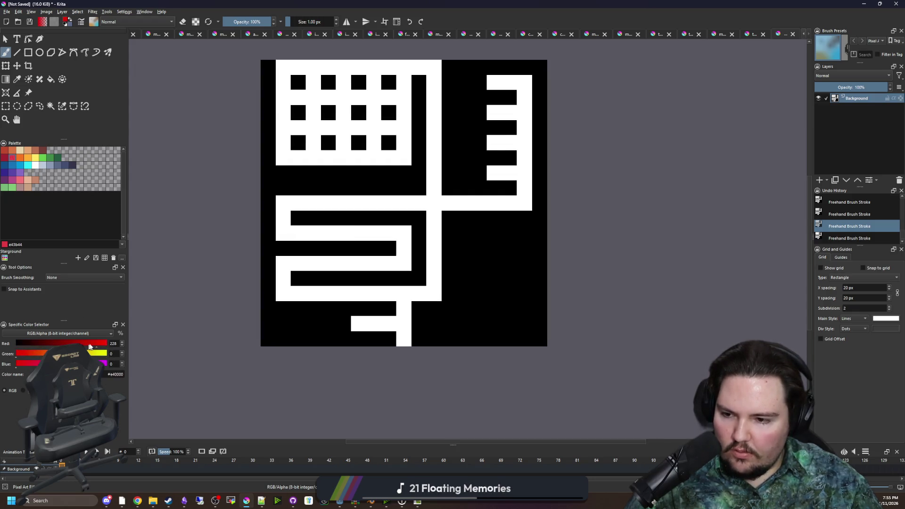
{"action": "scroll", "coordinate": [410, 212], "scroll_direction": "up", "scroll_amount": 2}
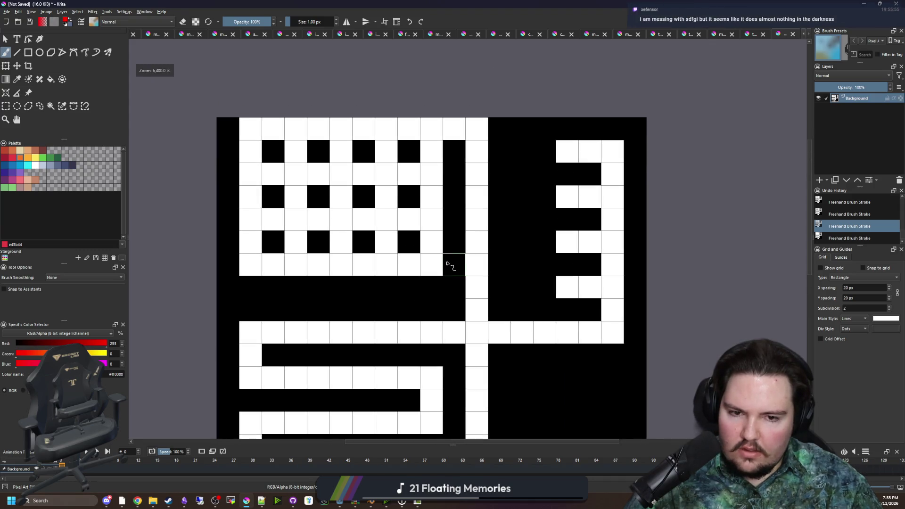
{"action": "scroll", "coordinate": [449, 263], "scroll_direction": "down", "scroll_amount": 2}
{"action": "key", "text": "ctrl+z"}
{"action": "mouse_move", "coordinate": [429, 265]}
{"action": "left_mouse_down"}
{"action": "mouse_move", "coordinate": [443, 174]}
{"action": "mouse_move", "coordinate": [451, 172]}
{"action": "left_mouse_up"}
{"action": "key", "text": "f"}
{"action": "left_click", "coordinate": [404, 182]}
- Paint the right-hand comb's spine, bottom row and teeth blue
{"action": "key", "text": "b"}
{"action": "left_click_drag", "start_coordinate": [470, 306], "coordinate": [362, 275]}
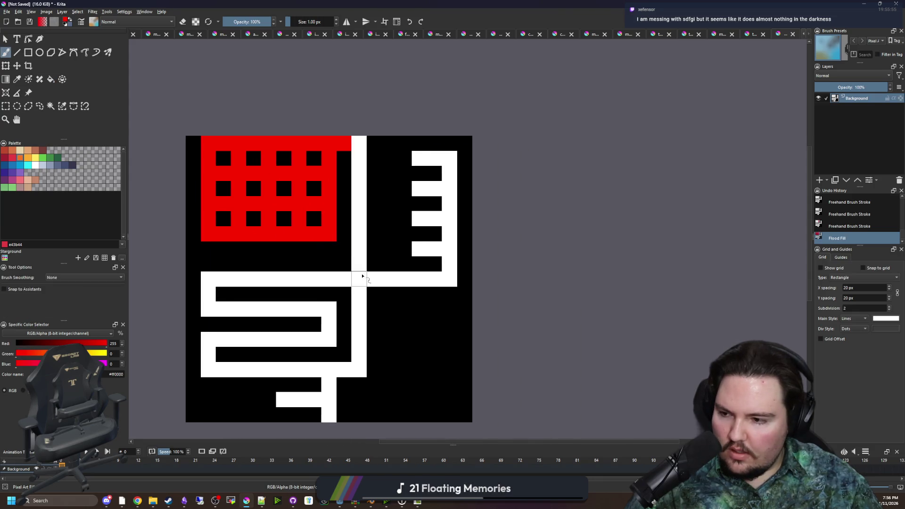
{"action": "mouse_move", "coordinate": [94, 363]}
{"action": "left_mouse_down"}
{"action": "mouse_move", "coordinate": [124, 363]}
{"action": "mouse_move", "coordinate": [14, 349]}
{"action": "left_mouse_up"}
{"action": "mouse_move", "coordinate": [428, 256]}
{"action": "left_mouse_down"}
{"action": "mouse_move", "coordinate": [450, 274]}
{"action": "mouse_move", "coordinate": [403, 285]}
{"action": "left_mouse_up"}
{"action": "mouse_move", "coordinate": [443, 240]}
{"action": "left_mouse_down"}
{"action": "mouse_move", "coordinate": [452, 157]}
{"action": "mouse_move", "coordinate": [417, 159]}
{"action": "left_mouse_up"}
{"action": "left_click_drag", "start_coordinate": [441, 188], "coordinate": [416, 189]}
{"action": "left_click_drag", "start_coordinate": [440, 219], "coordinate": [415, 219]}
- Paint the lower zigzag path red and restore a stray cell to black
{"action": "left_click_drag", "start_coordinate": [316, 275], "coordinate": [351, 258]}
{"action": "left_click", "coordinate": [344, 222], "text": "ctrl"}
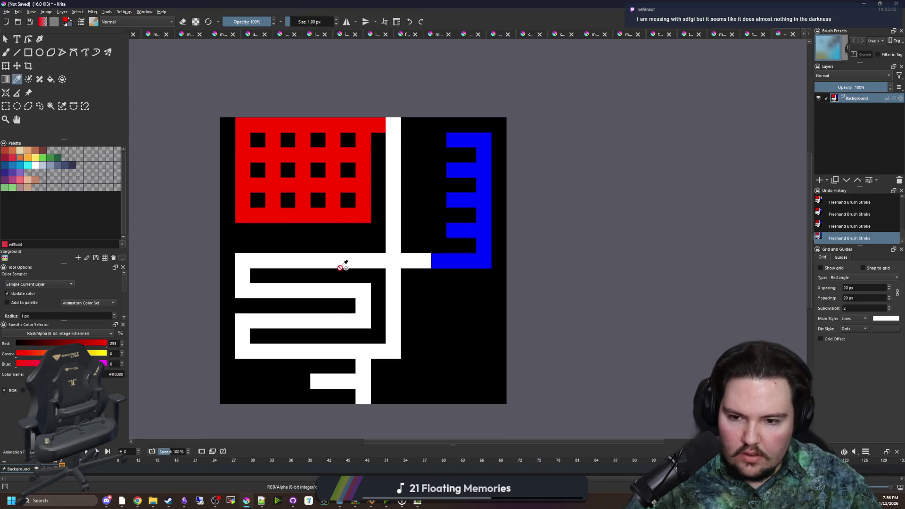
{"action": "mouse_move", "coordinate": [347, 351]}
{"action": "left_mouse_down"}
{"action": "mouse_move", "coordinate": [240, 350]}
{"action": "mouse_move", "coordinate": [238, 330]}
{"action": "mouse_move", "coordinate": [328, 350]}
{"action": "mouse_move", "coordinate": [242, 338]}
{"action": "mouse_move", "coordinate": [317, 318]}
{"action": "mouse_move", "coordinate": [364, 319]}
{"action": "mouse_move", "coordinate": [303, 289]}
{"action": "mouse_move", "coordinate": [243, 284]}
{"action": "mouse_move", "coordinate": [299, 259]}
{"action": "mouse_move", "coordinate": [383, 260]}
{"action": "left_mouse_up"}
{"action": "key", "text": "ctrl+z"}
{"action": "left_click", "coordinate": [247, 325]}
{"action": "left_click", "coordinate": [288, 309], "text": "ctrl"}
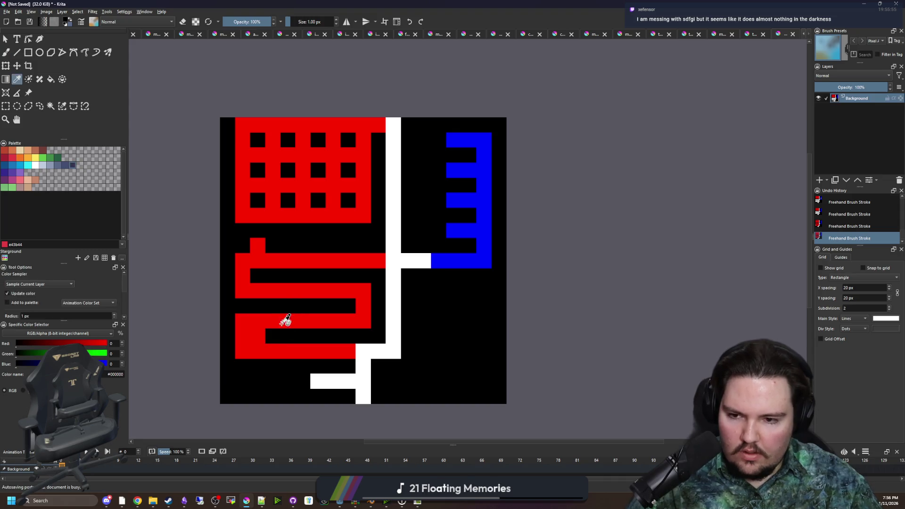
{"action": "left_click", "coordinate": [257, 336]}
{"action": "scroll", "coordinate": [325, 247], "scroll_direction": "down", "scroll_amount": 2}
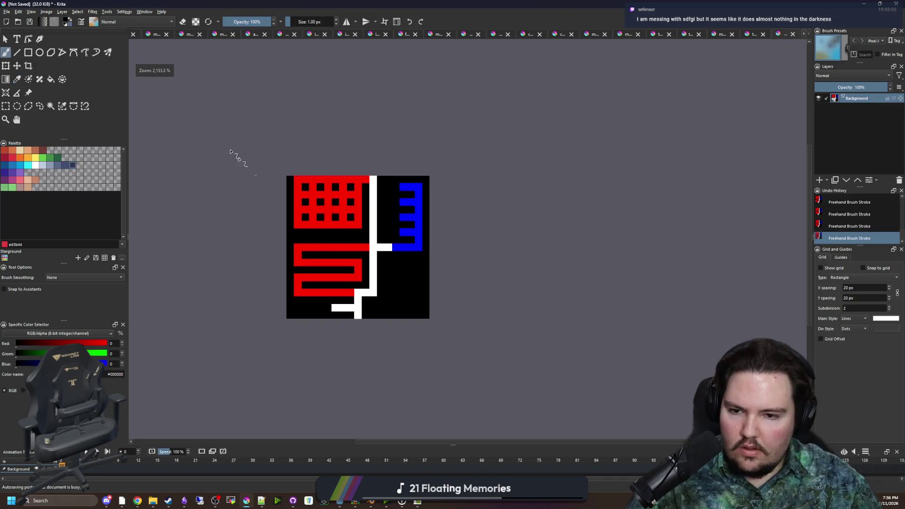
{"action": "left_click", "coordinate": [7, 11]}
{"action": "left_click", "coordinate": [206, 122]}
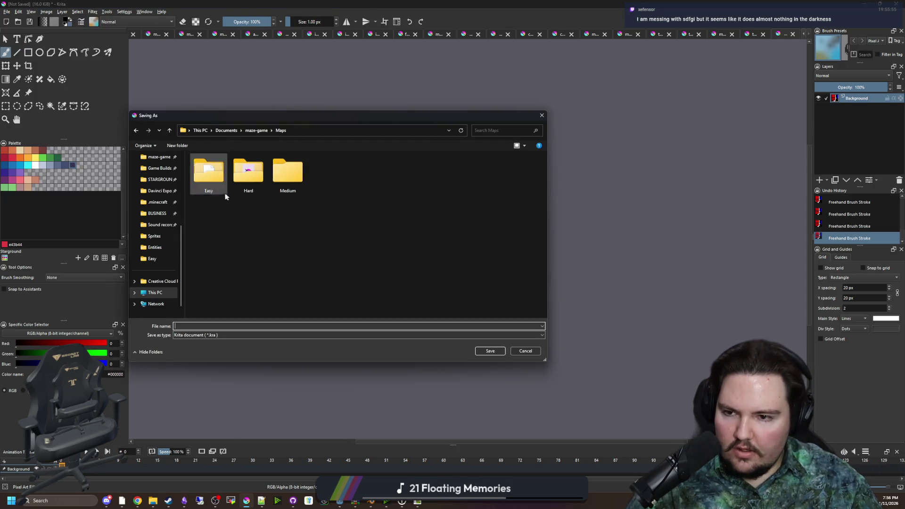
- Save the maze as the_blender.png in the Maps\Hard folder, accepting the PNG options
{"action": "double_click", "coordinate": [249, 173]}
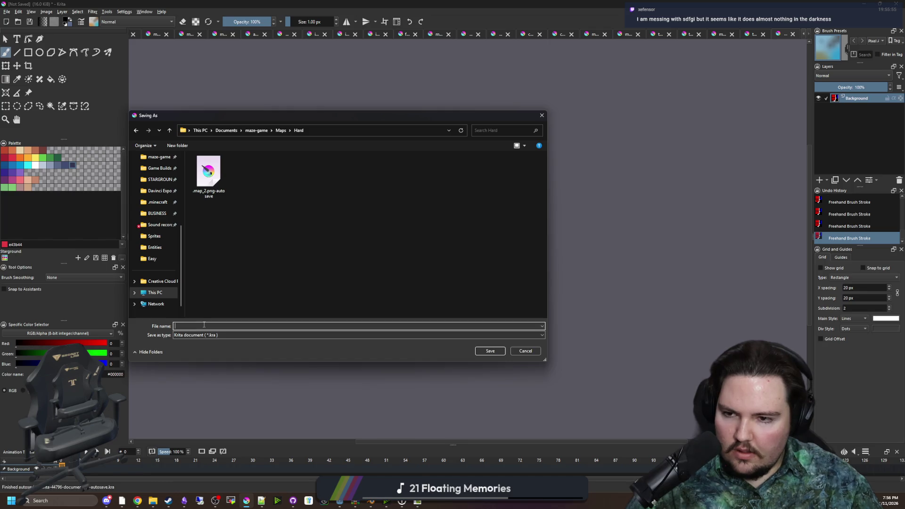
{"action": "type", "text": "me_blender"}
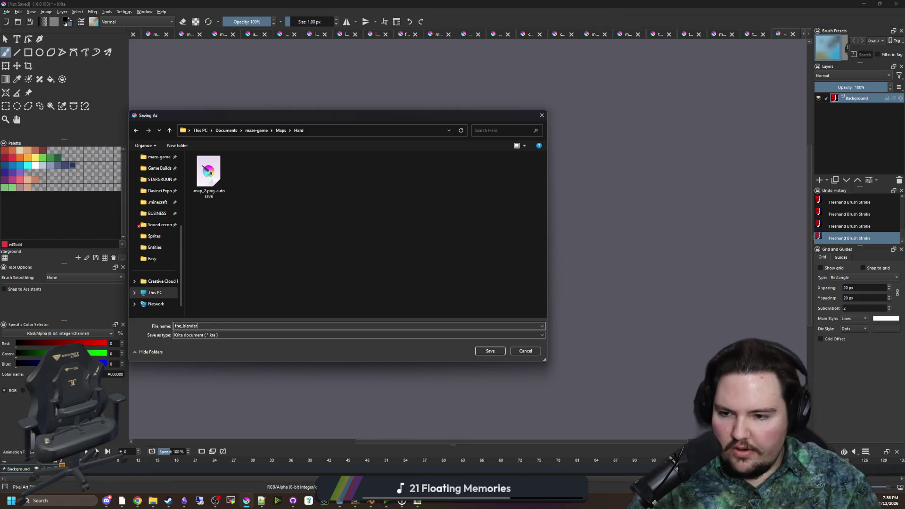
{"action": "left_click", "coordinate": [203, 335]}
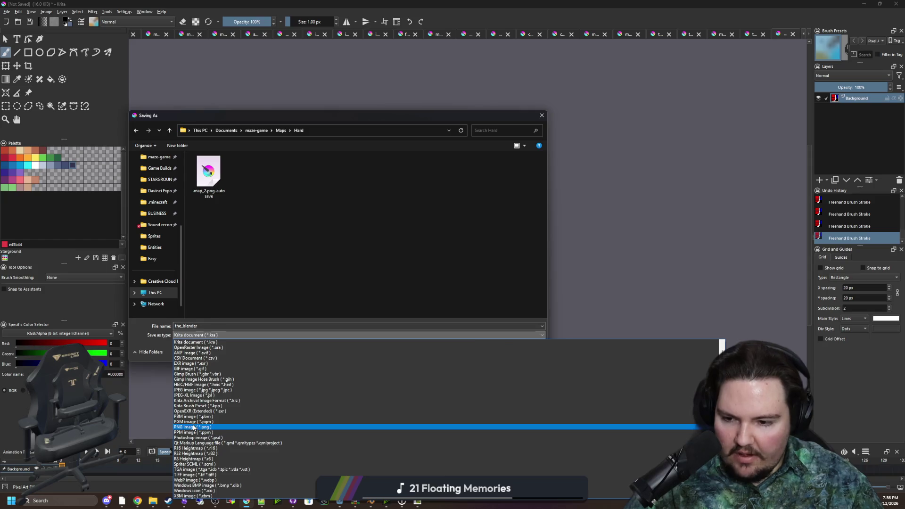
{"action": "left_click", "coordinate": [194, 427]}
{"action": "left_click", "coordinate": [502, 349]}
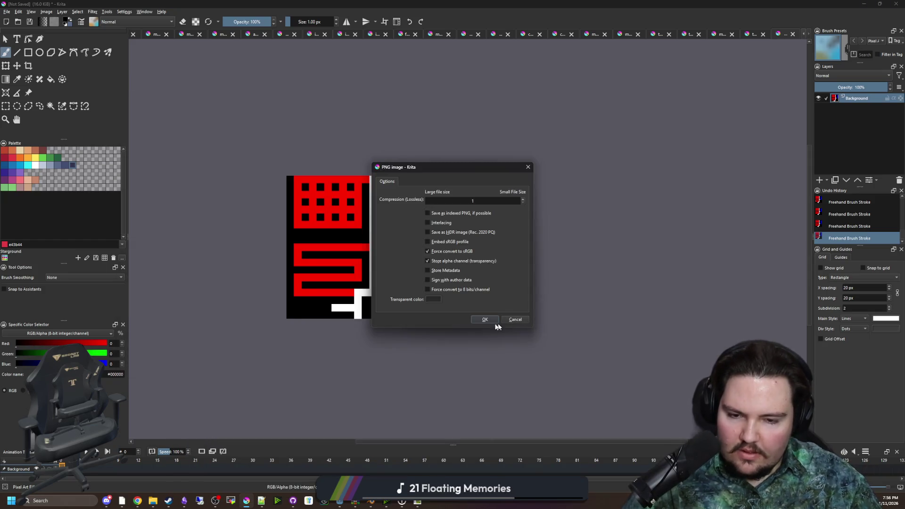
{"action": "left_click", "coordinate": [485, 319]}
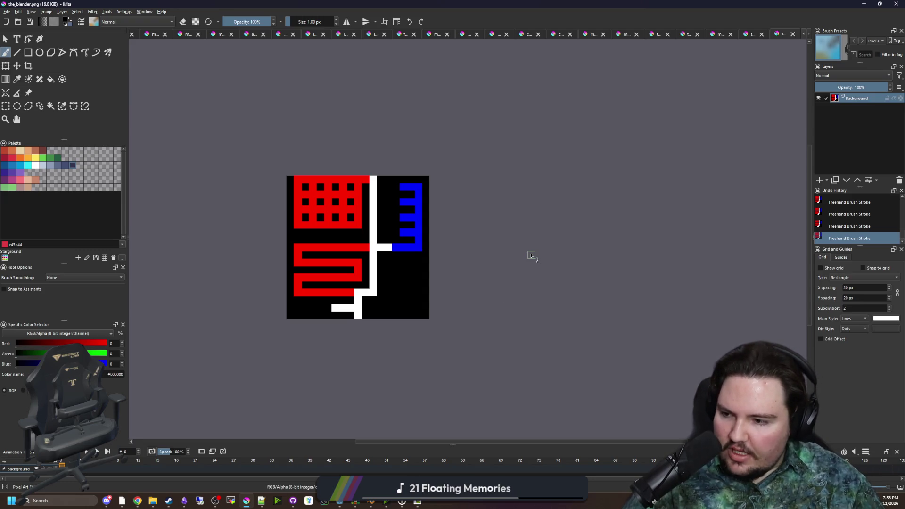
{"action": "scroll", "coordinate": [310, 221], "scroll_direction": "up", "scroll_amount": 1}
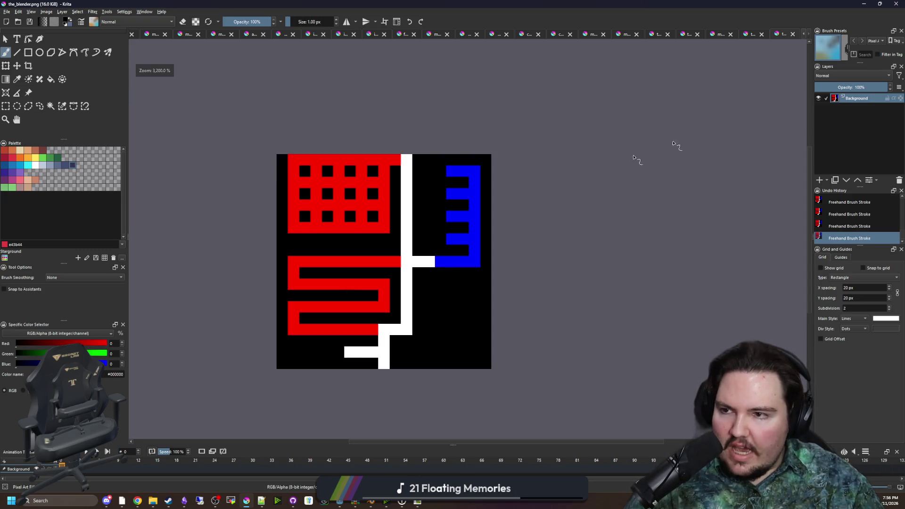
{"action": "left_click", "coordinate": [866, 3]}
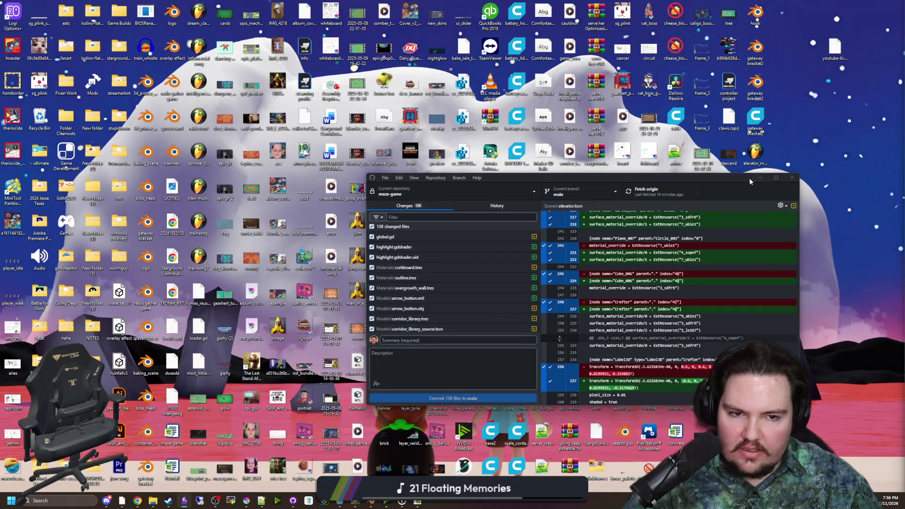
- Move aside and minimize GitHub Desktop, bringing the corridor_light Godot window forward
{"action": "left_click_drag", "start_coordinate": [739, 183], "coordinate": [584, 184]}
{"action": "left_click", "coordinate": [607, 185]}
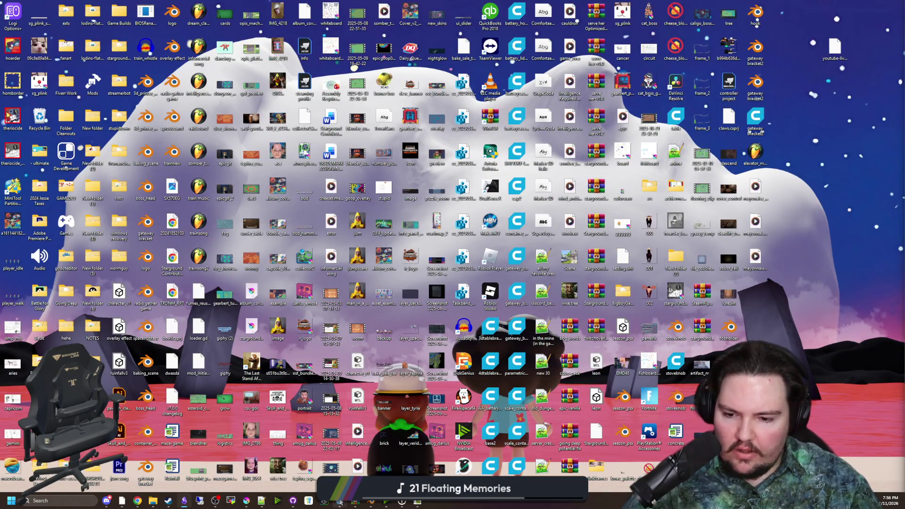
{"action": "mouse_move", "coordinate": [340, 501]}
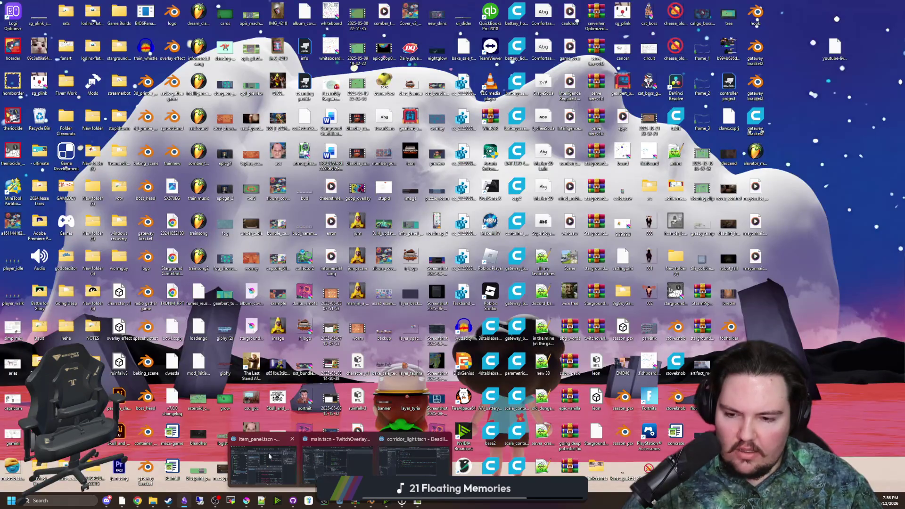
{"action": "left_click", "coordinate": [406, 466]}
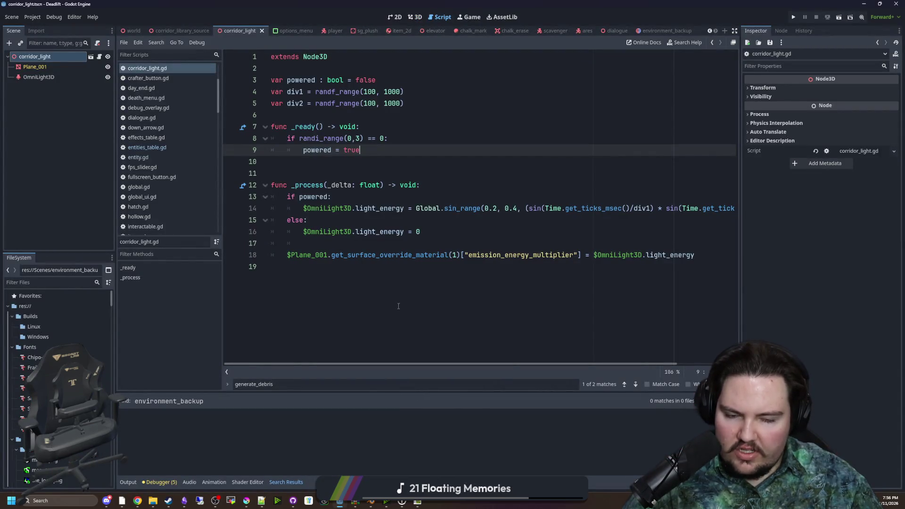
{"action": "left_click", "coordinate": [338, 174]}
- Filter the FileSystem for 'map' and open maps_table.gd in the script editor
{"action": "left_click", "coordinate": [97, 282]}
{"action": "type", "text": "map"}
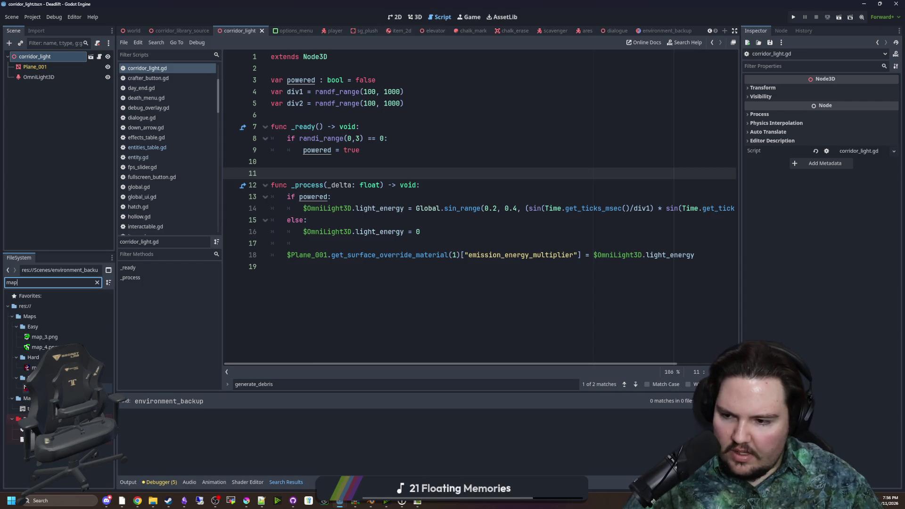
{"action": "left_click", "coordinate": [31, 367]}
{"action": "left_click", "coordinate": [97, 282]}
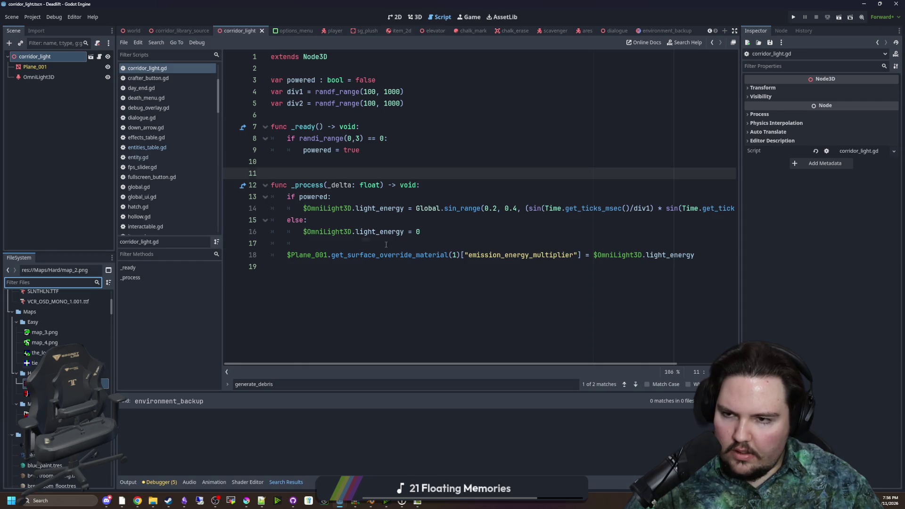
{"action": "left_click", "coordinate": [312, 242]}
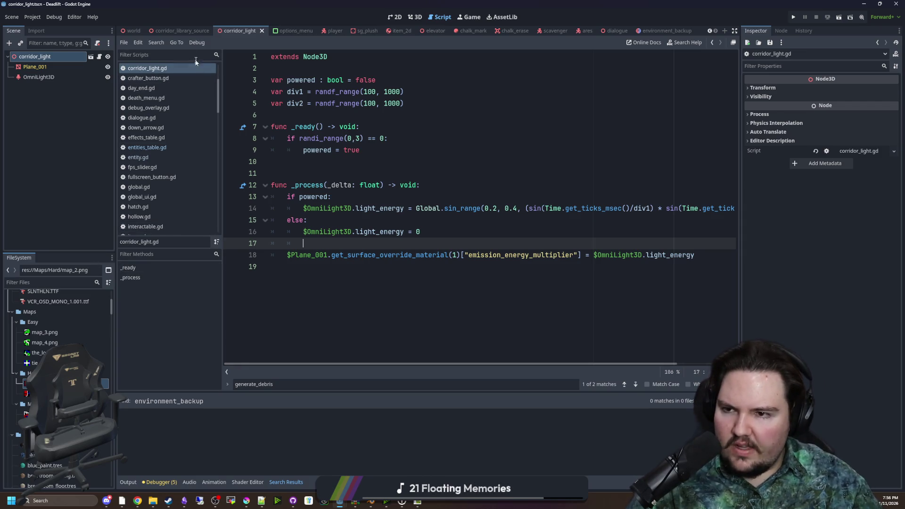
{"action": "left_click", "coordinate": [344, 116]}
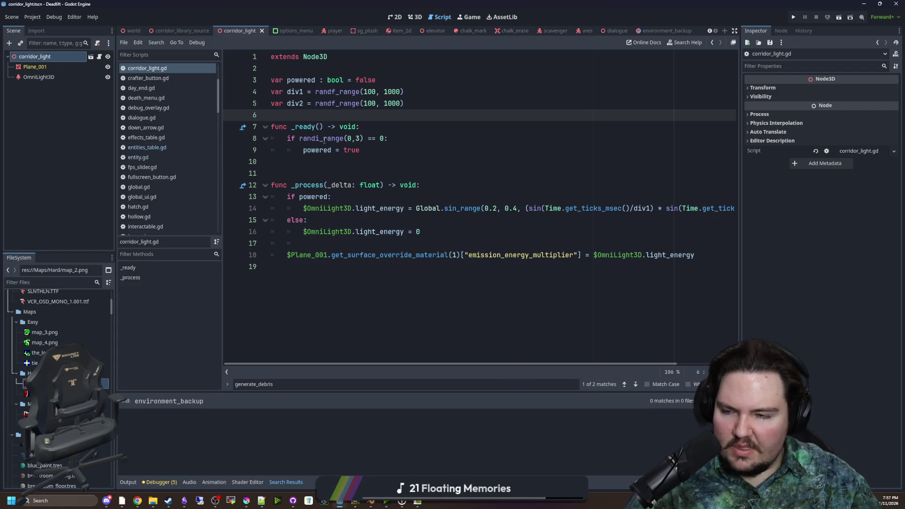
{"action": "type", "text": "map"}
{"action": "double_click", "coordinate": [22, 430]}
- Clear the file filter and look over the commented-out map entries on lines 13–23
{"action": "left_click", "coordinate": [97, 282]}
{"action": "scroll", "coordinate": [334, 284], "scroll_direction": "down", "scroll_amount": 1}
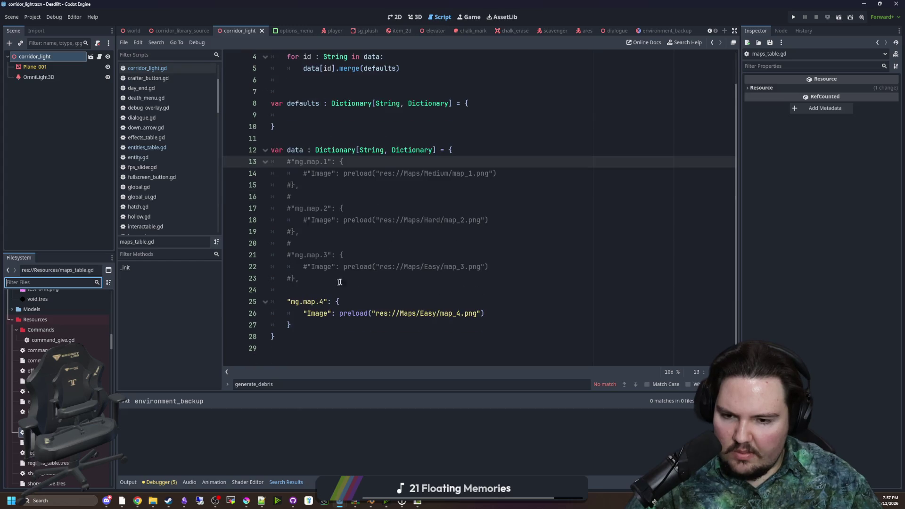
{"action": "left_click_drag", "start_coordinate": [312, 278], "coordinate": [265, 162]}
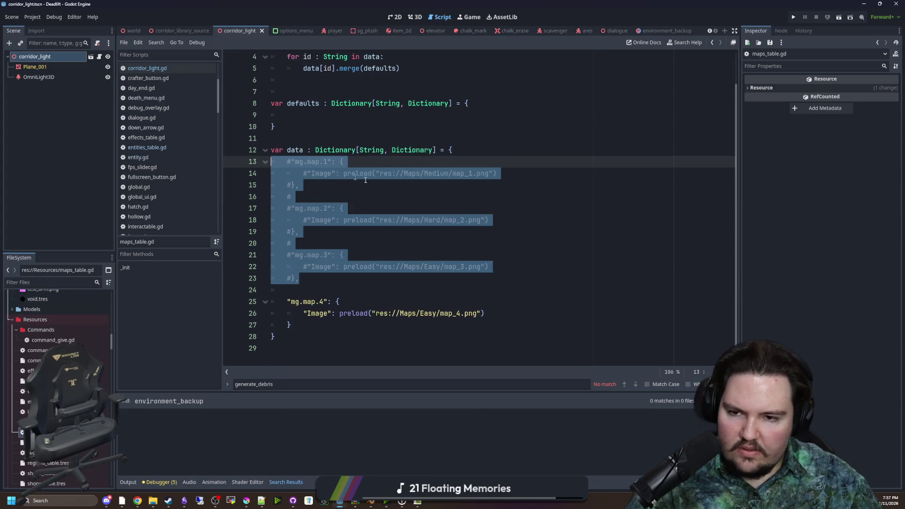
{"action": "scroll", "coordinate": [402, 198], "scroll_direction": "up", "scroll_amount": 1}
{"action": "left_click", "coordinate": [317, 130]}
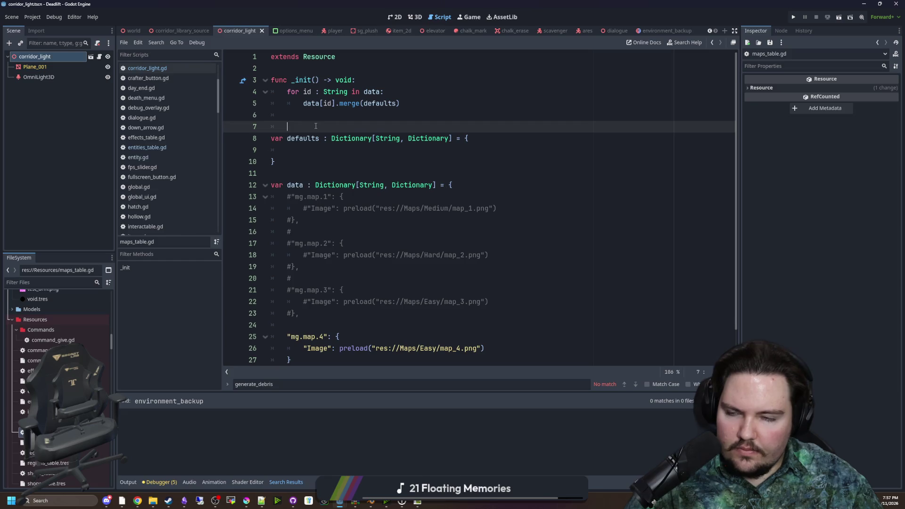
{"action": "scroll", "coordinate": [168, 141], "scroll_direction": "up", "scroll_amount": 2}
{"action": "scroll", "coordinate": [161, 175], "scroll_direction": "up", "scroll_amount": 2}
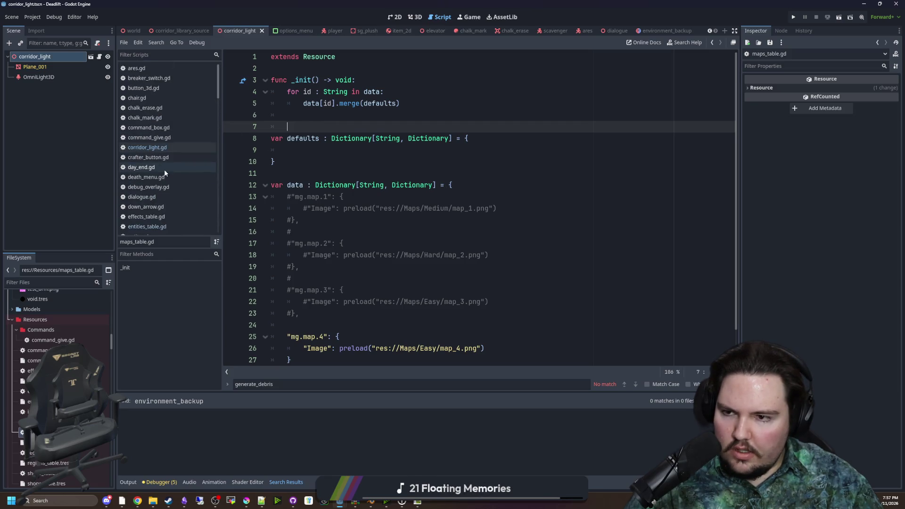
{"action": "scroll", "coordinate": [168, 142], "scroll_direction": "down", "scroll_amount": 4}
- Open global.gd and add two blank lines below the activeCamera variable on line 12
{"action": "left_click", "coordinate": [158, 181]}
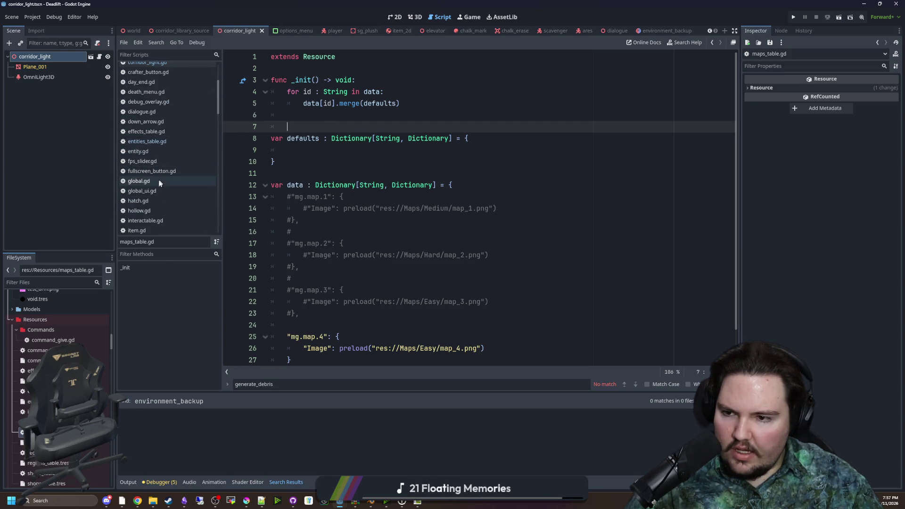
{"action": "scroll", "coordinate": [493, 196], "scroll_direction": "up", "scroll_amount": 10}
{"action": "scroll", "coordinate": [492, 196], "scroll_direction": "up", "scroll_amount": 3}
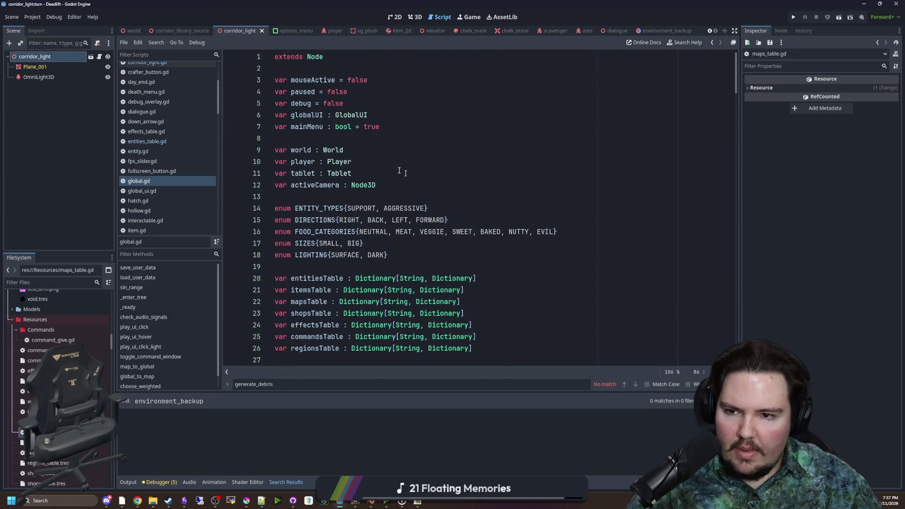
{"action": "left_click", "coordinate": [299, 194]}
{"action": "key", "text": "Return"}
{"action": "key", "text": "Return"}
{"action": "key", "text": "Up"}
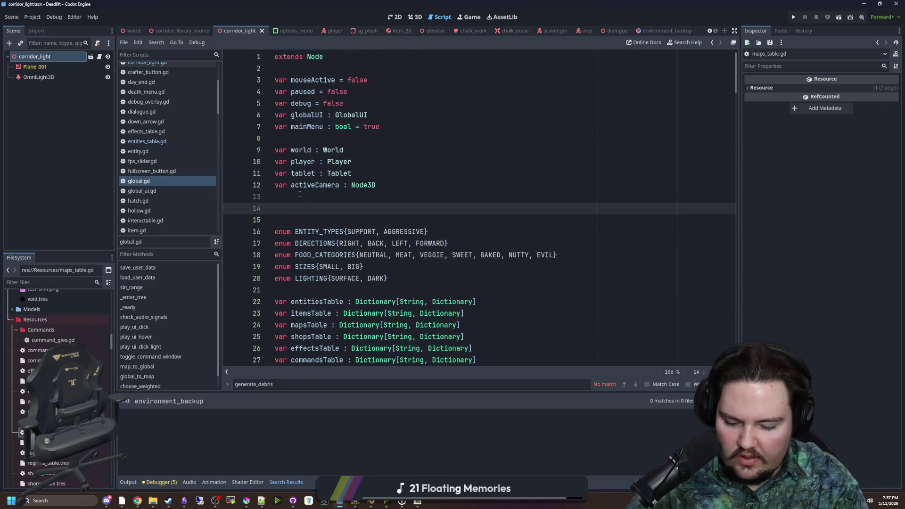
- Type an enum on line 14 listing EASY, MEDIUM, HARD and EXTREME, fixing the typos
{"action": "key", "text": "BackSpace"}
{"action": "type", "text": "en"}
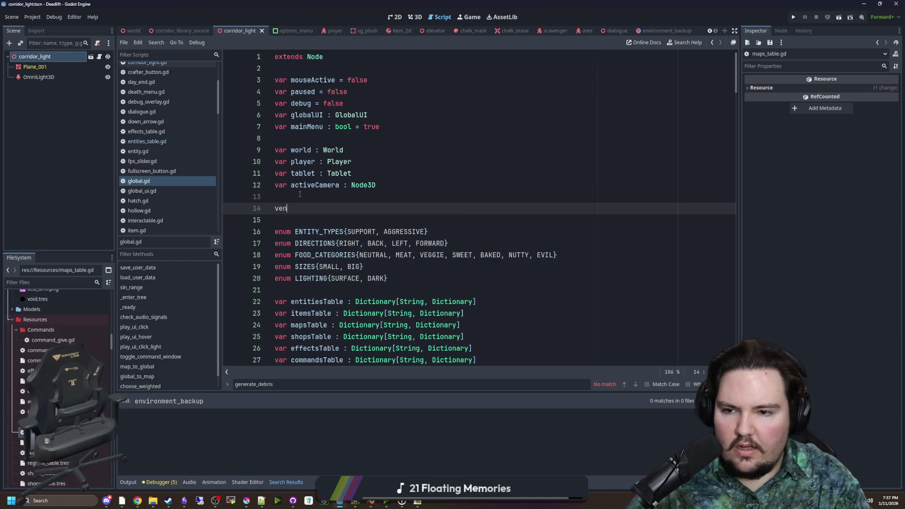
{"action": "type", "text": "um map_"}
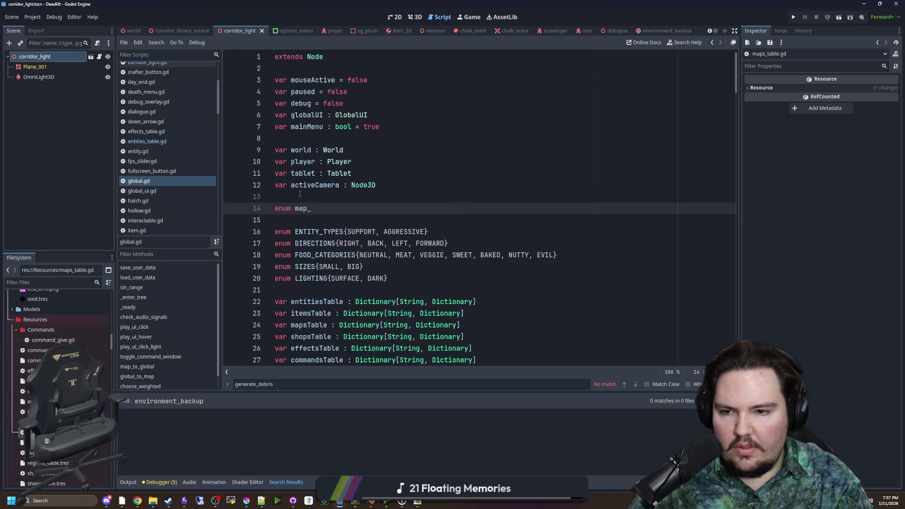
{"action": "key", "text": "BackSpace"}
{"action": "key", "text": "BackSpace"}
{"action": "key", "text": "BackSpace"}
{"action": "type", "text": "MAP_DI"}
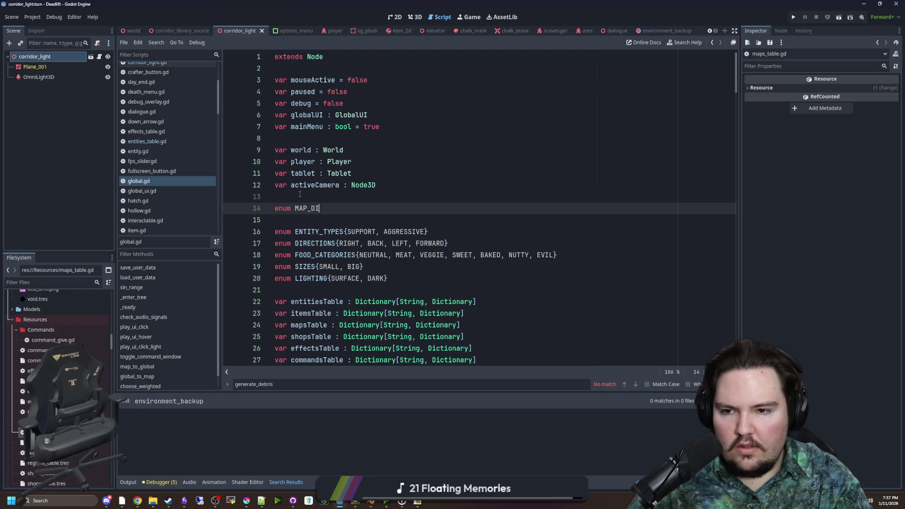
{"action": "type", "text": "FFICULTIES"}
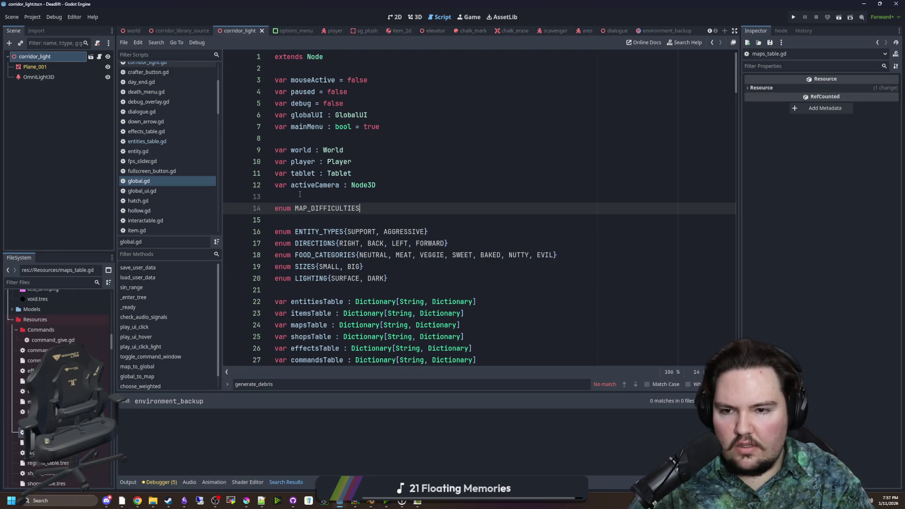
{"action": "type", "text": "{EASY, MEDIU"}
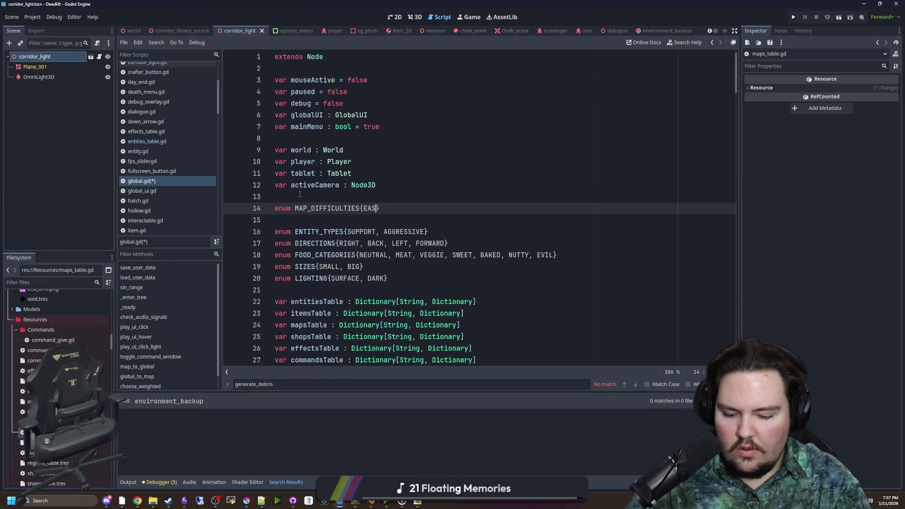
{"action": "type", "text": "M, HARD, EXTREMNE"}
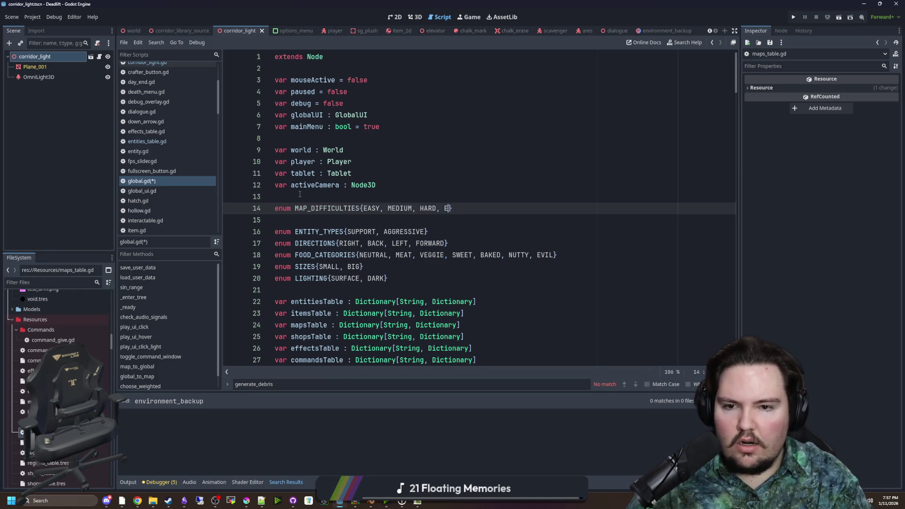
{"action": "key", "text": "BackSpace"}
{"action": "key", "text": "BackSpace"}
{"action": "key", "text": "BackSpace"}
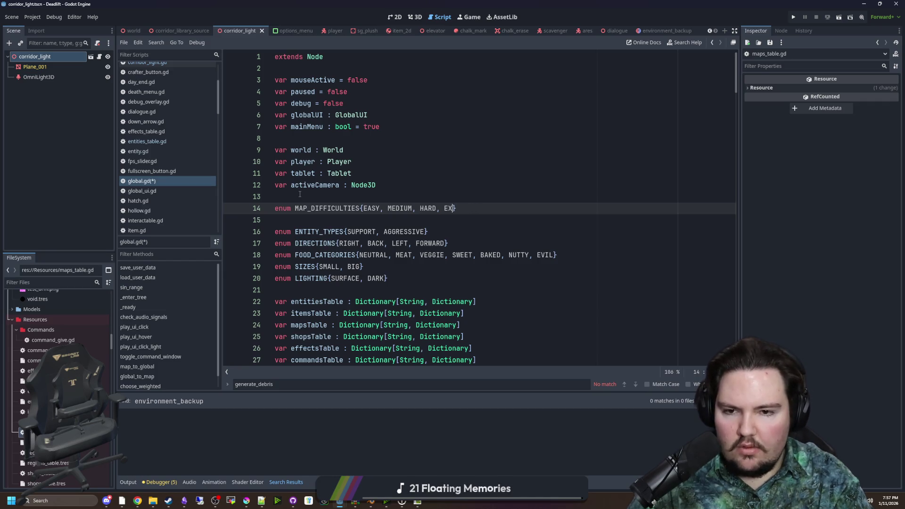
{"action": "type", "text": ", EXTREME"}
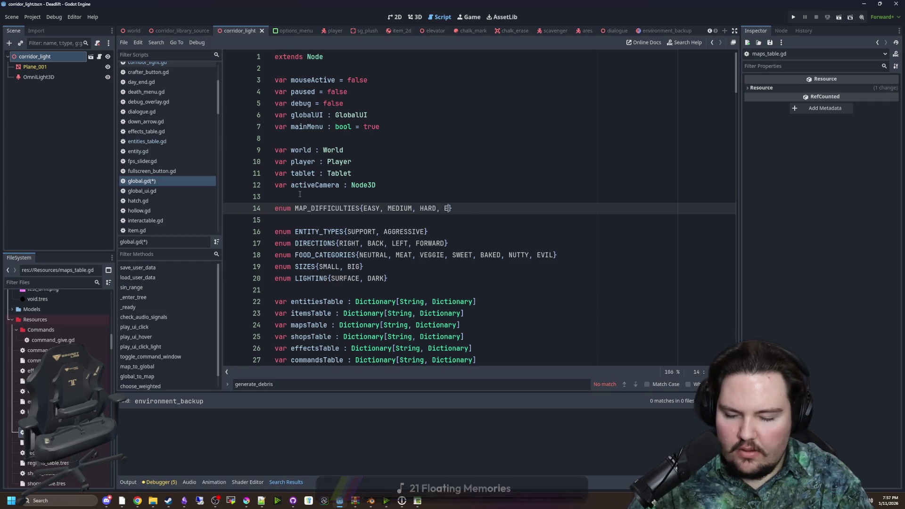
- Rename the enum from MAP_DIFFICULTIES to MAP_TIERS and save global.gd
{"action": "left_click", "coordinate": [306, 197]}
{"action": "double_click", "coordinate": [336, 208]}
{"action": "left_click", "coordinate": [307, 196]}
{"action": "double_click", "coordinate": [336, 208]}
{"action": "left_click", "coordinate": [343, 201]}
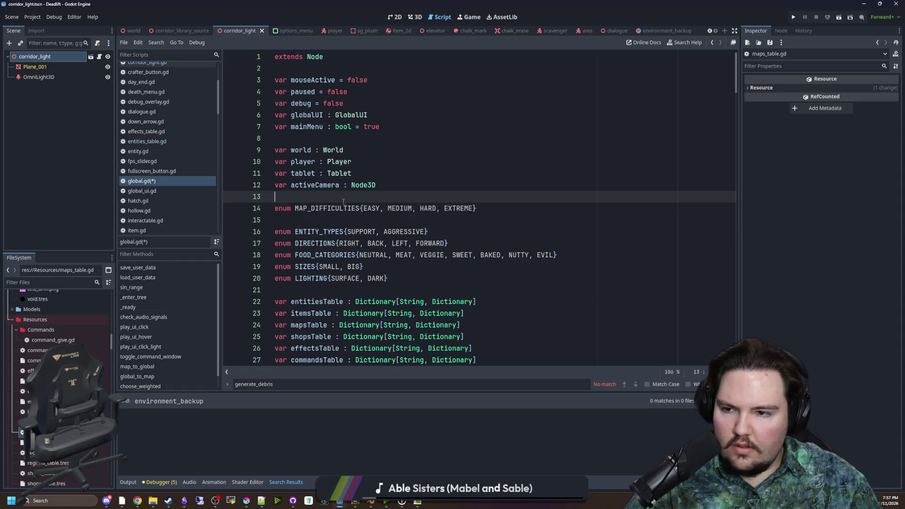
{"action": "left_click_drag", "start_coordinate": [361, 208], "coordinate": [311, 208]}
{"action": "type", "text": "TIERS"}
{"action": "double_click", "coordinate": [314, 208]}
{"action": "left_click", "coordinate": [329, 198]}
{"action": "double_click", "coordinate": [313, 208]}
{"action": "left_click", "coordinate": [325, 198]}
{"action": "double_click", "coordinate": [314, 208]}
{"action": "left_click", "coordinate": [316, 197]}
{"action": "double_click", "coordinate": [317, 204]}
{"action": "left_click", "coordinate": [317, 198]}
{"action": "double_click", "coordinate": [317, 207]}
{"action": "left_click", "coordinate": [318, 197]}
{"action": "key", "text": "ctrl+s"}
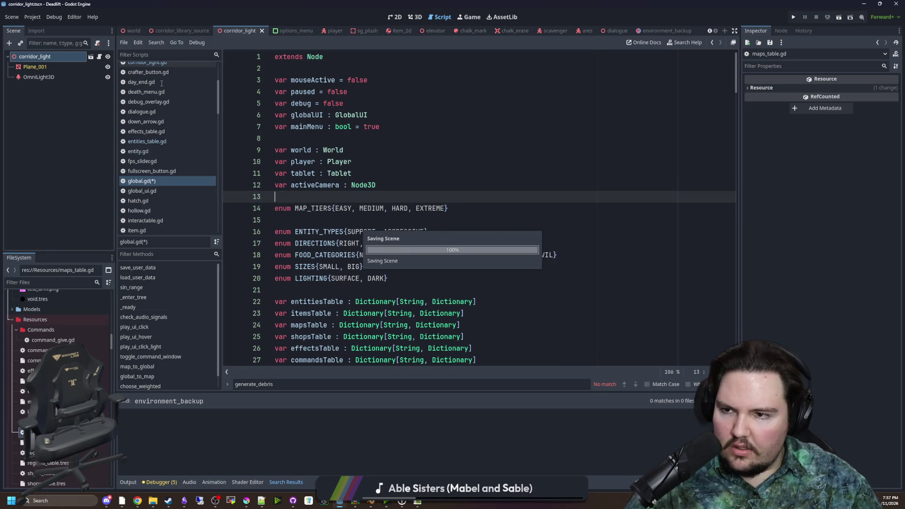
{"action": "left_click", "coordinate": [92, 282]}
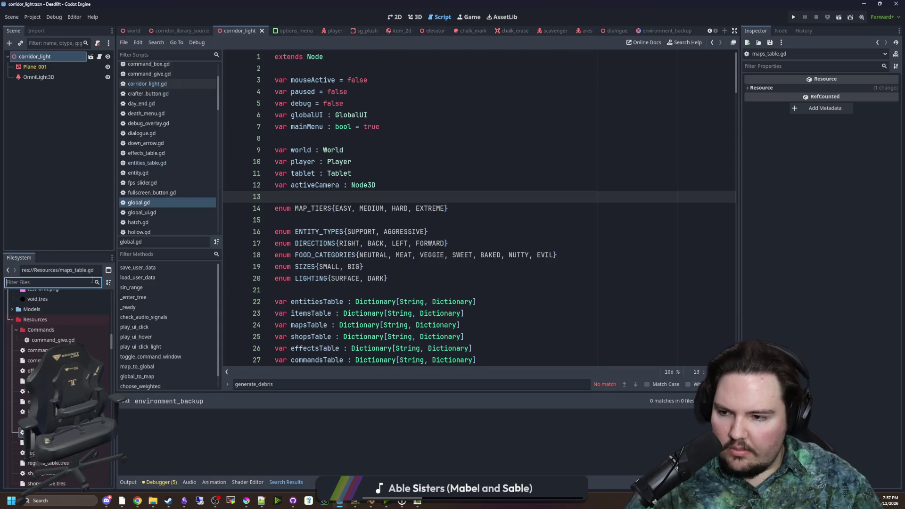
- Open maps_table.gd and uncomment the map entries on lines 13–23
{"action": "type", "text": "MAP"}
{"action": "double_click", "coordinate": [42, 429]}
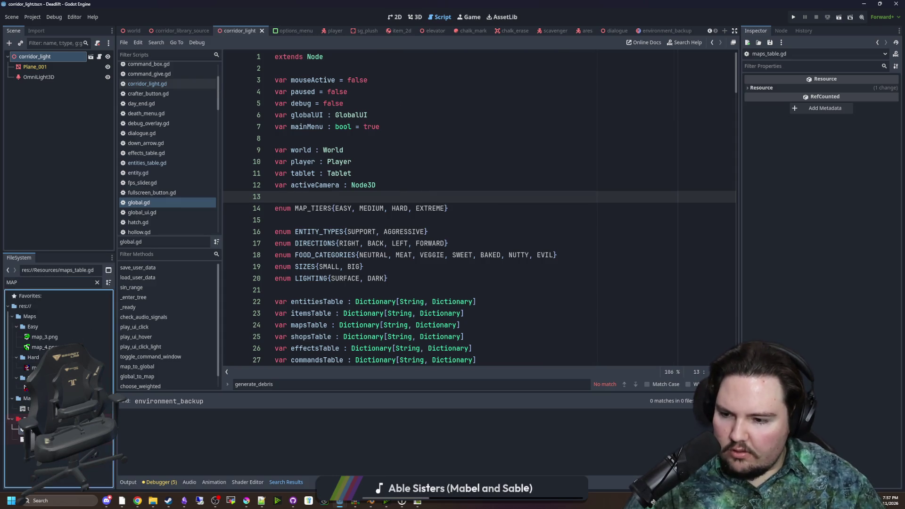
{"action": "scroll", "coordinate": [308, 231], "scroll_direction": "down", "scroll_amount": 1}
{"action": "mouse_move", "coordinate": [310, 277]}
{"action": "left_mouse_down"}
{"action": "mouse_move", "coordinate": [282, 185]}
{"action": "mouse_move", "coordinate": [232, 165]}
{"action": "left_mouse_up"}
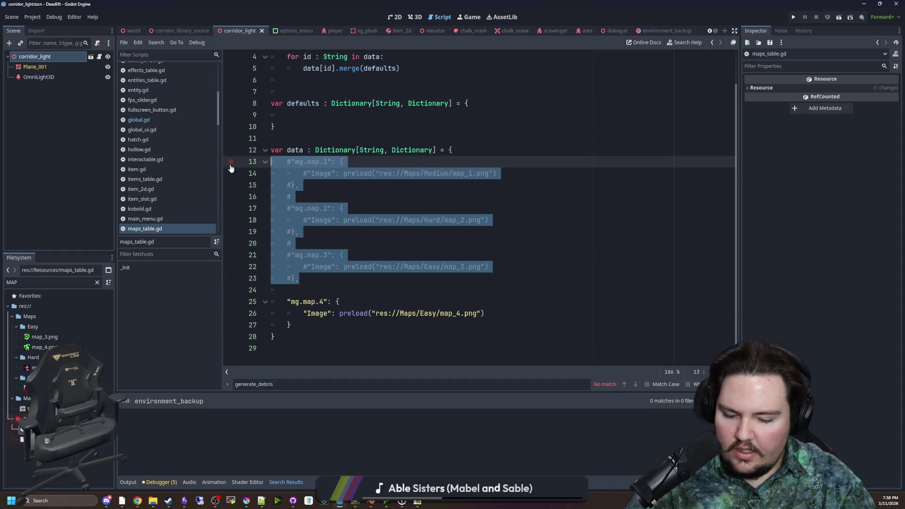
{"action": "key", "text": "ctrl+k"}
- Open blank lines after the data dictionary's opening brace and remove the stray quotes
{"action": "left_click", "coordinate": [479, 151]}
{"action": "type", "text": "'"}
{"action": "key", "text": "Return"}
{"action": "key", "text": "Return"}
{"action": "key", "text": "Return"}
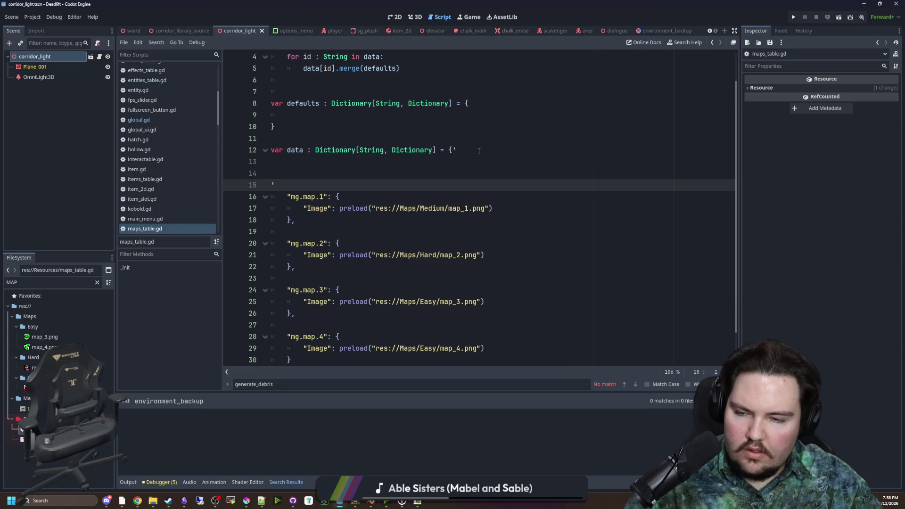
{"action": "key", "text": "Delete"}
{"action": "key", "text": "BackSpace"}
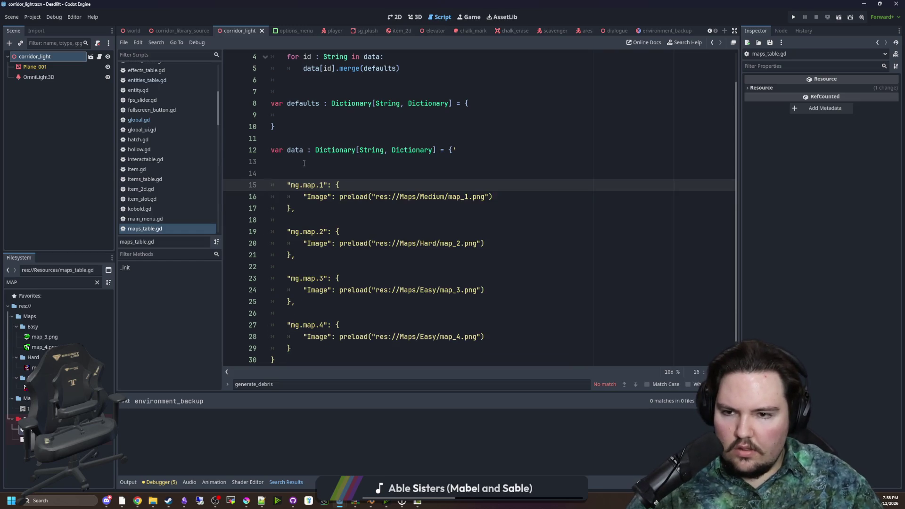
{"action": "left_click", "coordinate": [304, 163]}
{"action": "scroll", "coordinate": [340, 209], "scroll_direction": "down", "scroll_amount": 1}
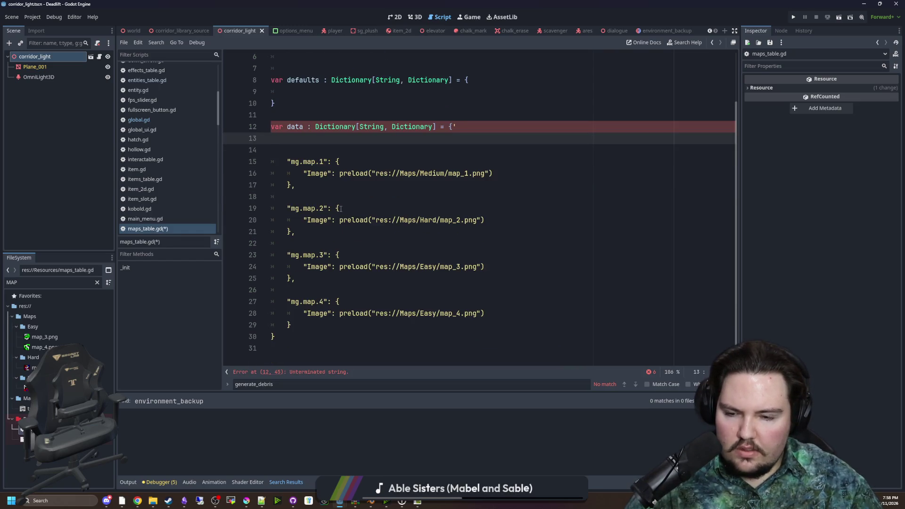
{"action": "key", "text": "Up"}
{"action": "key", "text": "End"}
{"action": "key", "text": "BackSpace"}
{"action": "key", "text": "Down"}
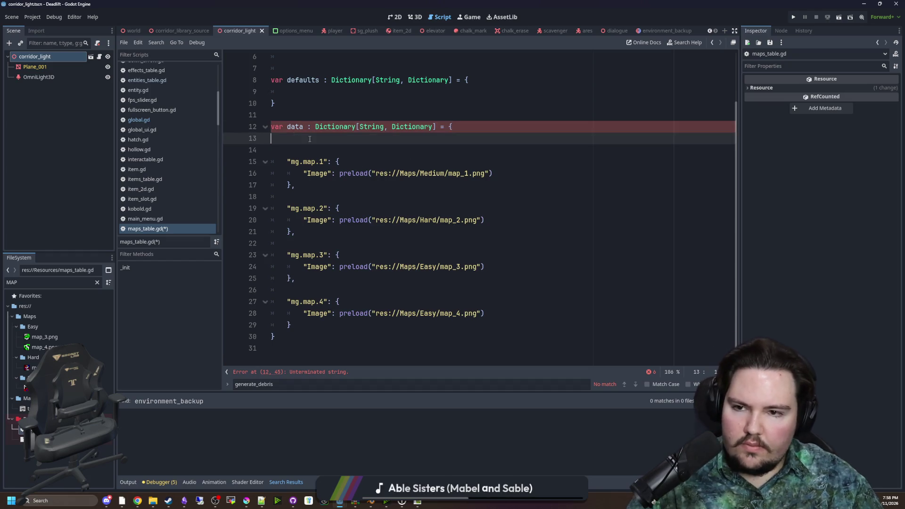
- Add an empty "mg.map.the_blender" entry block at the top of the dictionary
{"action": "type", "text": "the_"}
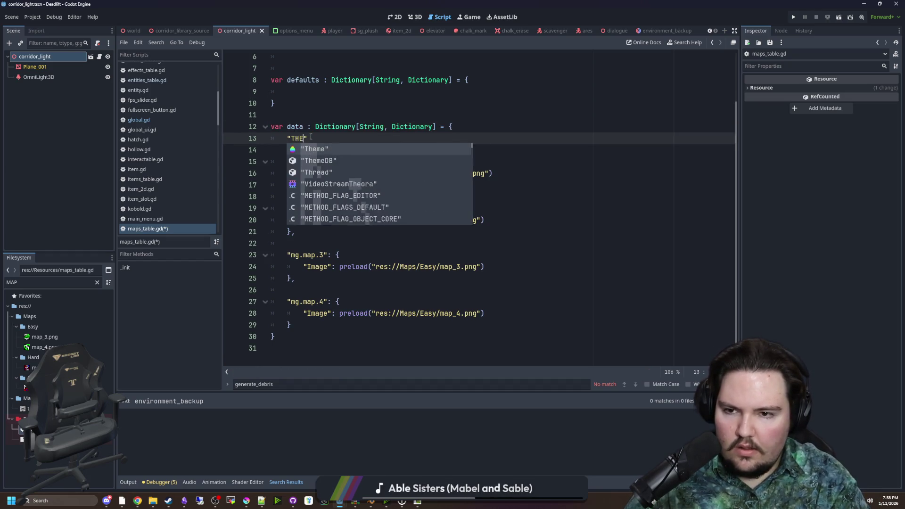
{"action": "key", "text": "BackSpace"}
{"action": "key", "text": "BackSpace"}
{"action": "key", "text": "BackSpace"}
{"action": "type", "text": "mg.map."}
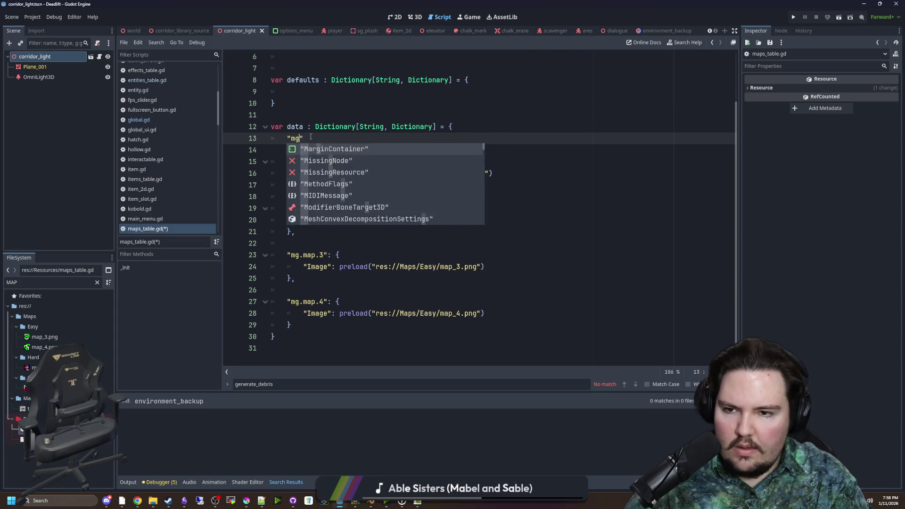
{"action": "type", "text": "the_blender"}
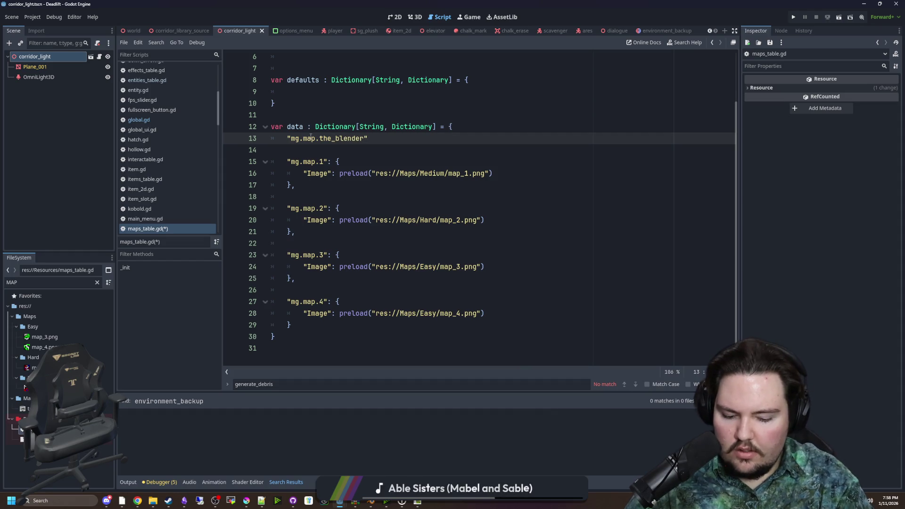
{"action": "key", "text": "Return"}
{"action": "key", "text": "Down"}
- Add an empty "mg.map.the_compound" entry block below the_blender
{"action": "key", "text": "Return"}
{"action": "key", "text": "Return"}
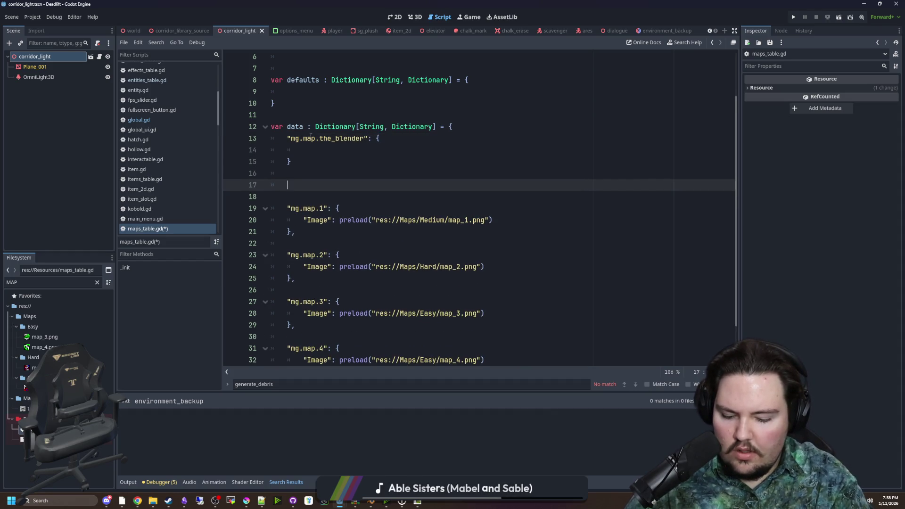
{"action": "type", "text": "mg.map."}
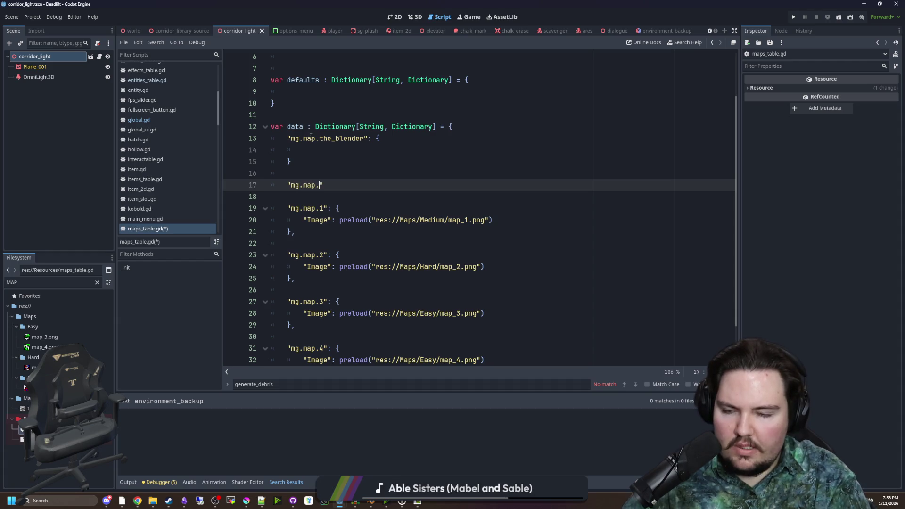
{"action": "type", "text": "tie_fighter"}
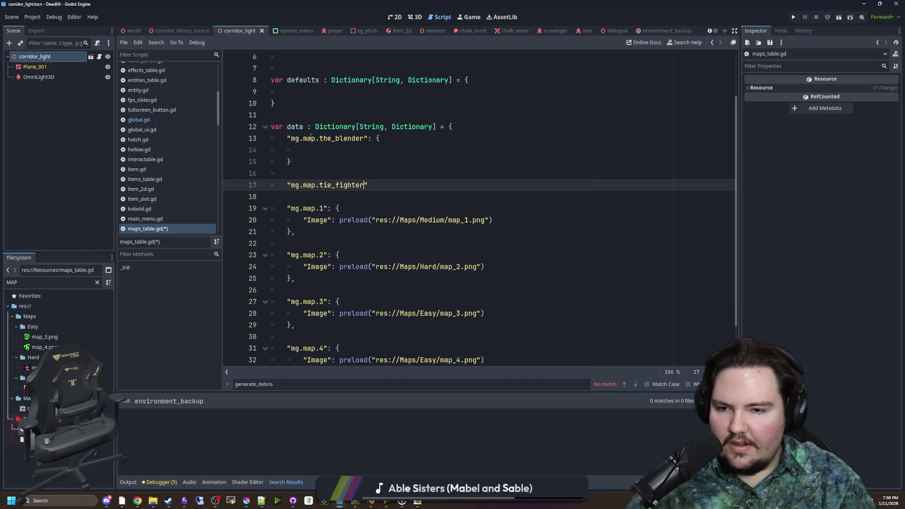
{"action": "double_click", "coordinate": [357, 184]}
{"action": "key", "text": "BackSpace"}
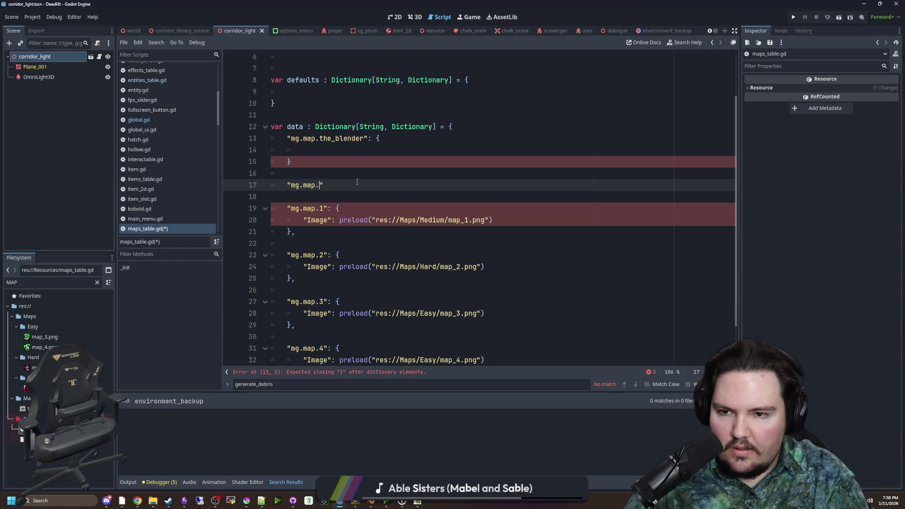
{"action": "type", "text": "the_compound"}
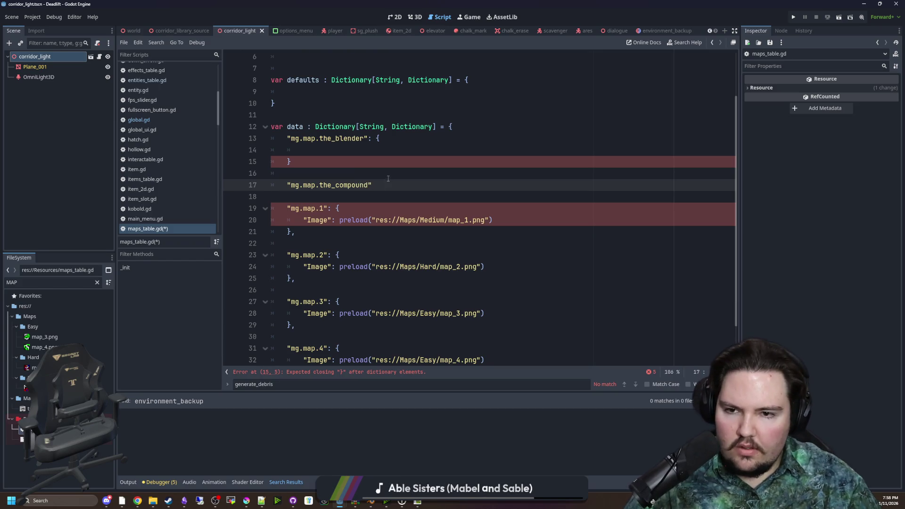
{"action": "left_click", "coordinate": [388, 178]}
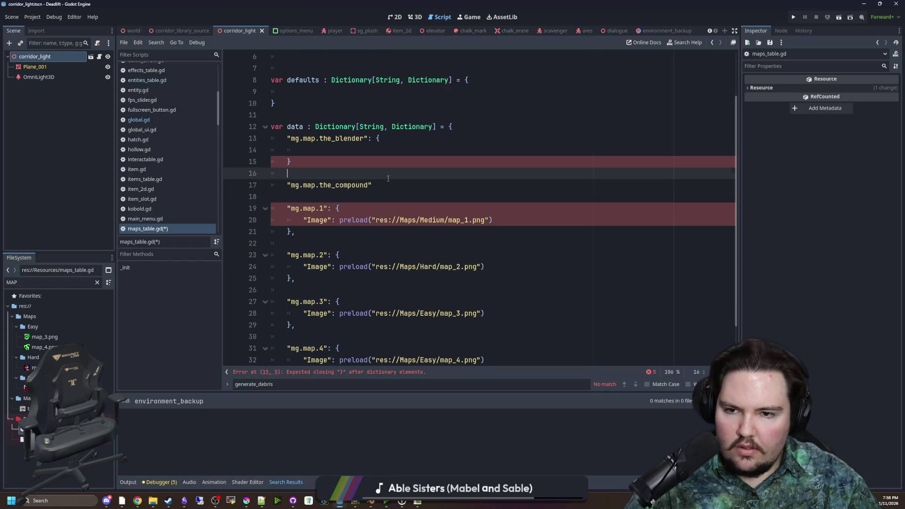
{"action": "left_click", "coordinate": [403, 185]}
{"action": "type", "text": ": {"}
{"action": "key", "text": "Return"}
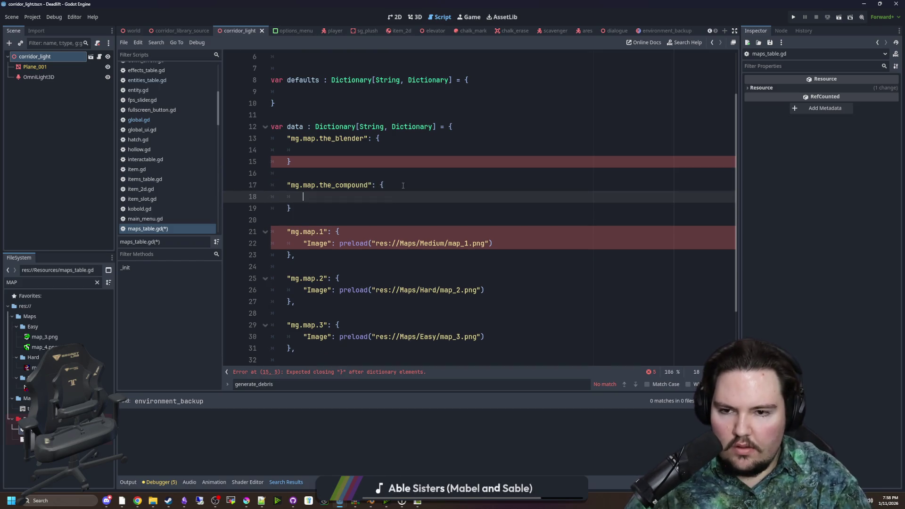
- Insert blank lines at the start of the data dictionary
{"action": "left_click_drag", "start_coordinate": [506, 245], "coordinate": [298, 243]}
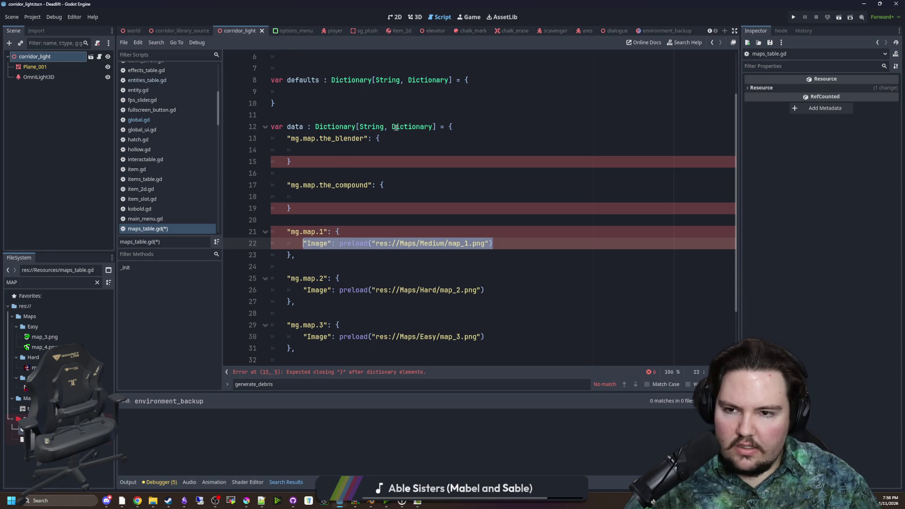
{"action": "left_click", "coordinate": [470, 127]}
{"action": "key", "text": "Return"}
{"action": "key", "text": "Return"}
{"action": "key", "text": "Up"}
- Add #region easy, medium and hard blocks, each closed with #endregion
{"action": "type", "text": "region easy"}
{"action": "key", "text": "Return"}
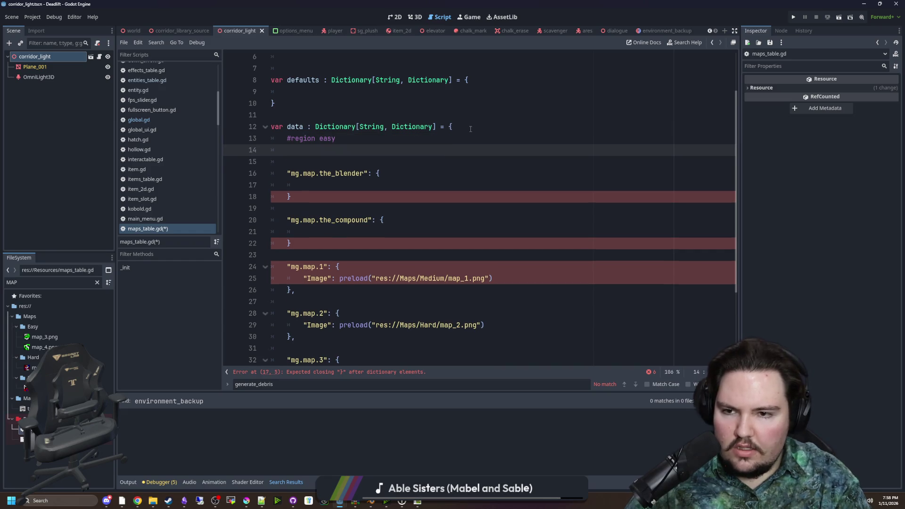
{"action": "key", "text": "Return"}
{"action": "type", "text": "#endregion"}
{"action": "key", "text": "Return"}
{"action": "key", "text": "Return"}
{"action": "type", "text": "#region medium"}
{"action": "key", "text": "Return"}
{"action": "key", "text": "Return"}
{"action": "type", "text": "#endregion"}
{"action": "key", "text": "Return"}
{"action": "key", "text": "Return"}
{"action": "type", "text": "#region hard"}
{"action": "key", "text": "Return"}
{"action": "type", "text": "#endregion"}
- Move the the_blender entry into the hard region
{"action": "left_click", "coordinate": [367, 232]}
{"action": "key", "text": "Return"}
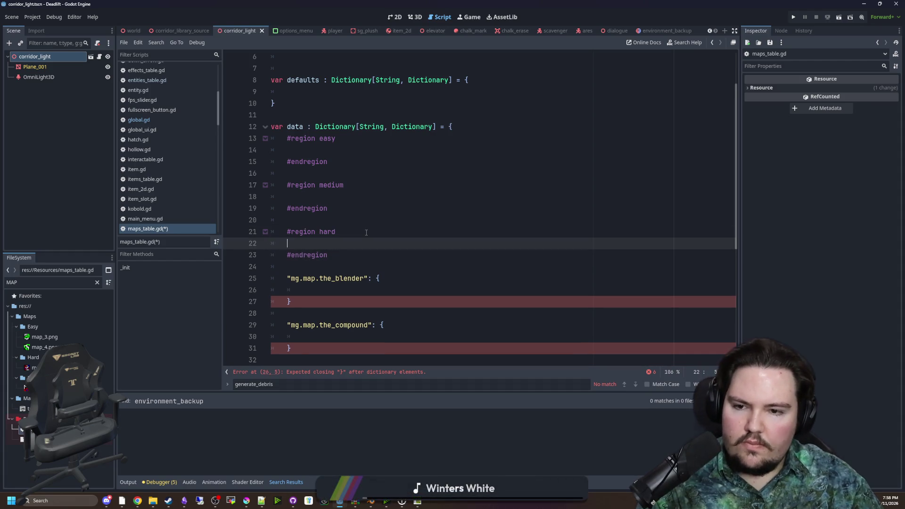
{"action": "left_click_drag", "start_coordinate": [343, 306], "coordinate": [272, 278]}
{"action": "key", "text": "ctrl+c"}
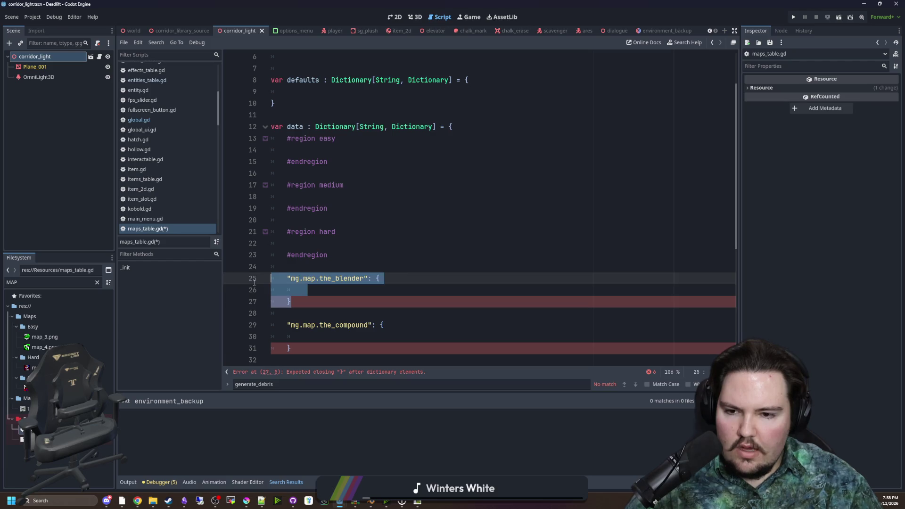
{"action": "key", "text": "BackSpace"}
{"action": "left_click", "coordinate": [338, 245]}
{"action": "key", "text": "ctrl+v"}
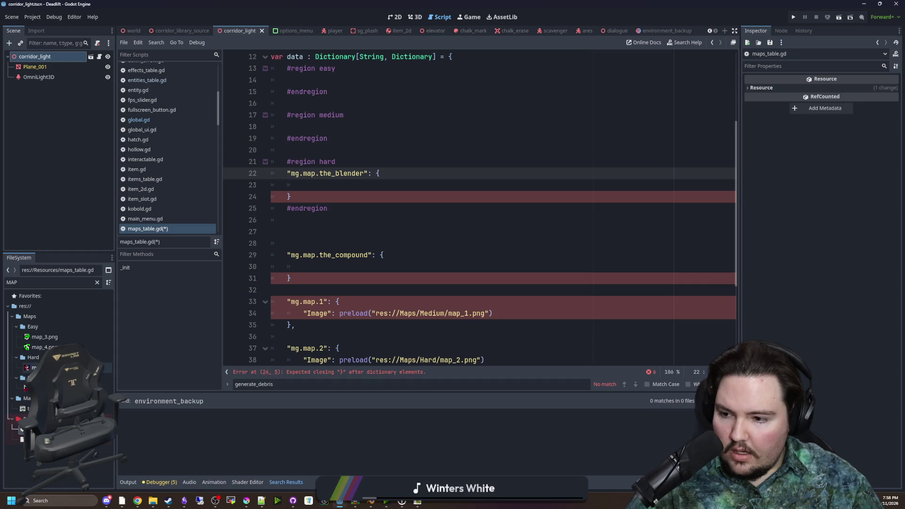
- Move the mg.map.2 entry into the hard region after the_blender, separated by a comma
{"action": "scroll", "coordinate": [411, 246], "scroll_direction": "down", "scroll_amount": 2}
{"action": "left_click_drag", "start_coordinate": [301, 302], "coordinate": [275, 278]}
{"action": "key", "text": "ctrl+c"}
{"action": "key", "text": "BackSpace"}
{"action": "scroll", "coordinate": [361, 165], "scroll_direction": "up", "scroll_amount": 1}
{"action": "left_click", "coordinate": [364, 160]}
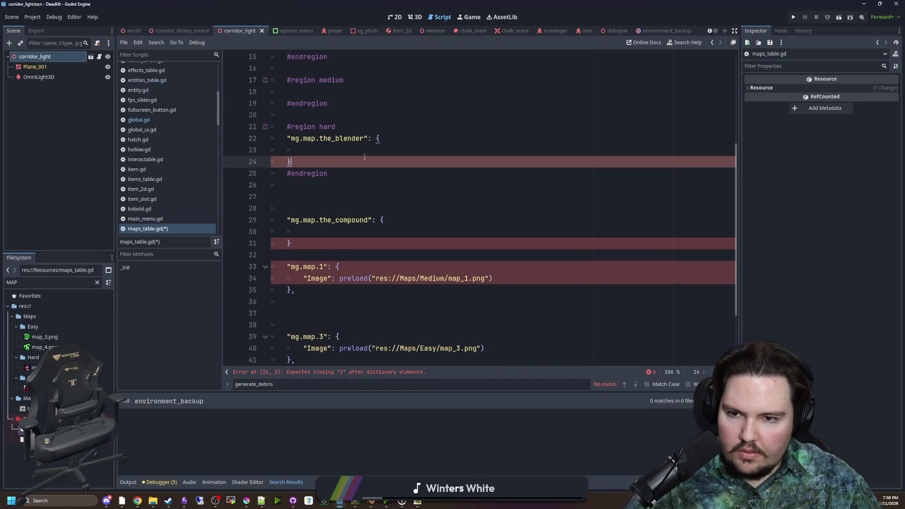
{"action": "key", "text": "ctrl+v"}
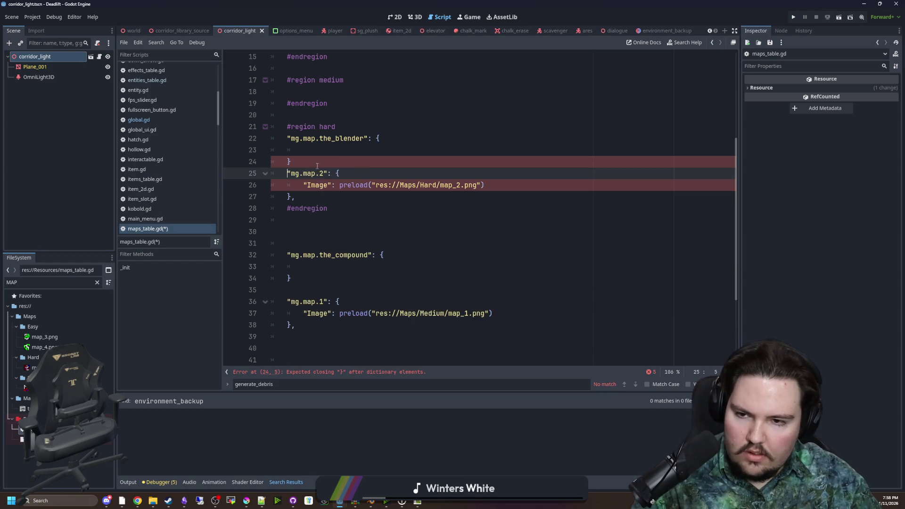
{"action": "type", "text": ","}
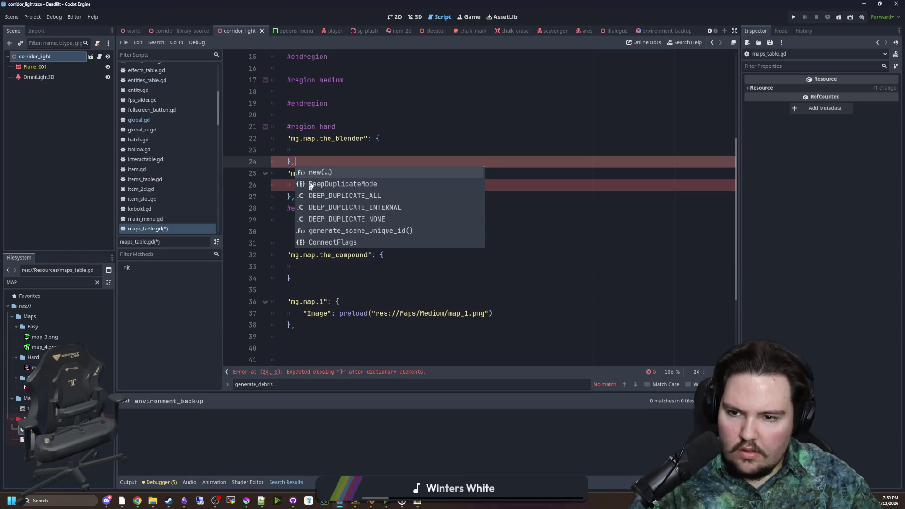
{"action": "key", "text": "Escape"}
{"action": "key", "text": "Return"}
- Move the the_compound entry into the medium region
{"action": "scroll", "coordinate": [349, 227], "scroll_direction": "down", "scroll_amount": 2}
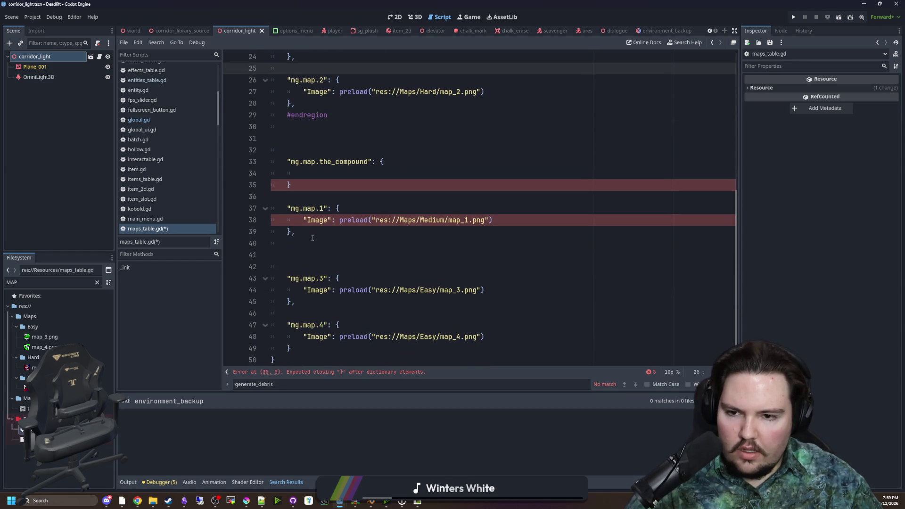
{"action": "scroll", "coordinate": [348, 227], "scroll_direction": "up", "scroll_amount": 2}
{"action": "left_click_drag", "start_coordinate": [292, 282], "coordinate": [271, 259]}
{"action": "key", "text": "ctrl+c"}
{"action": "key", "text": "BackSpace"}
{"action": "left_click", "coordinate": [302, 89]}
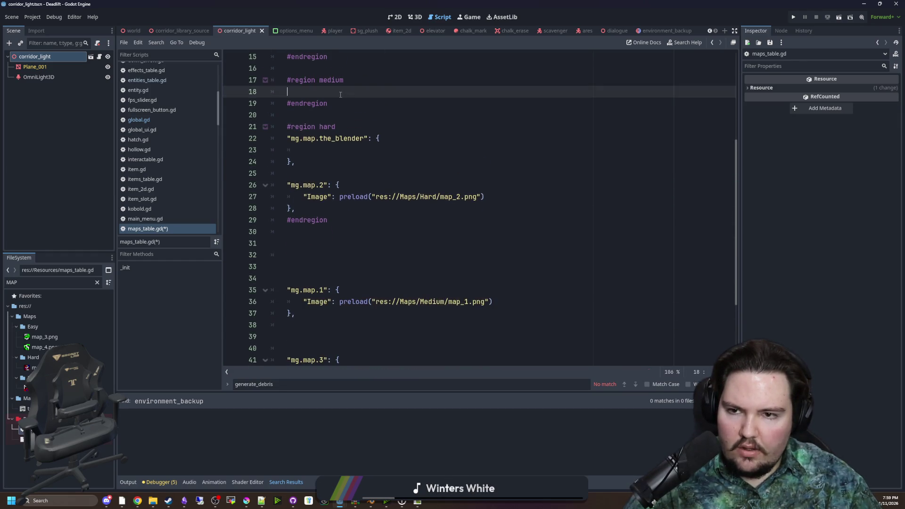
{"action": "key", "text": "ctrl+v"}
- Give the_blender an Image preload of the_blender.png, copied from mg.map.2's line
{"action": "left_click_drag", "start_coordinate": [508, 225], "coordinate": [304, 219]}
{"action": "key", "text": "ctrl+c"}
{"action": "left_click", "coordinate": [313, 176]}
{"action": "key", "text": "ctrl+v"}
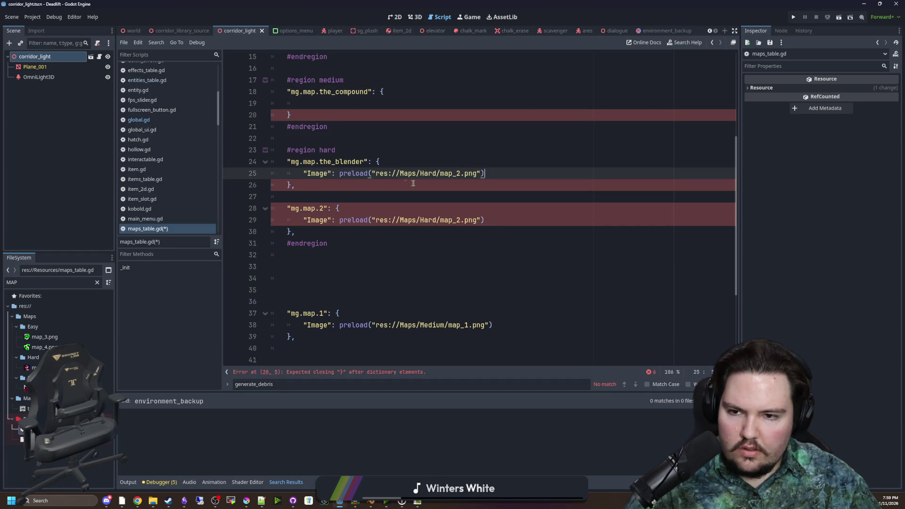
{"action": "left_click_drag", "start_coordinate": [462, 174], "coordinate": [439, 173]}
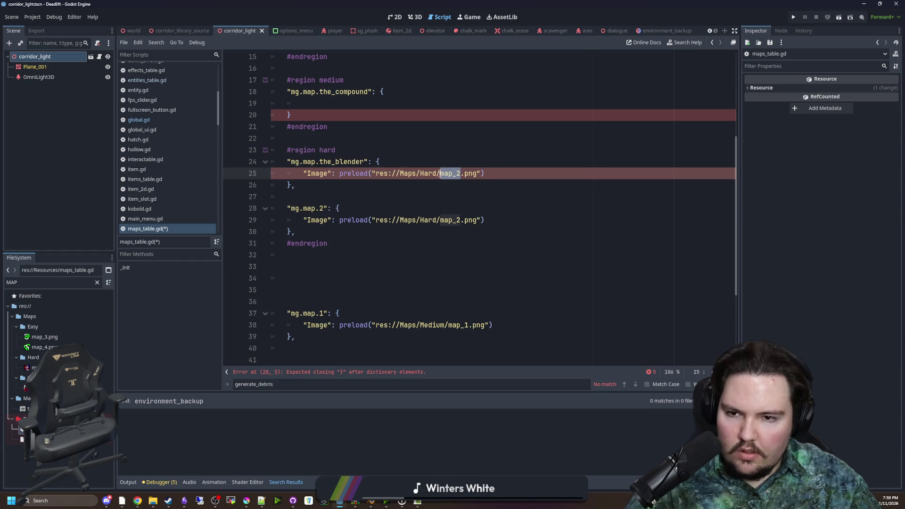
{"action": "type", "text": "th"}
{"action": "type", "text": "e"}
{"action": "type", "text": "_blender"}
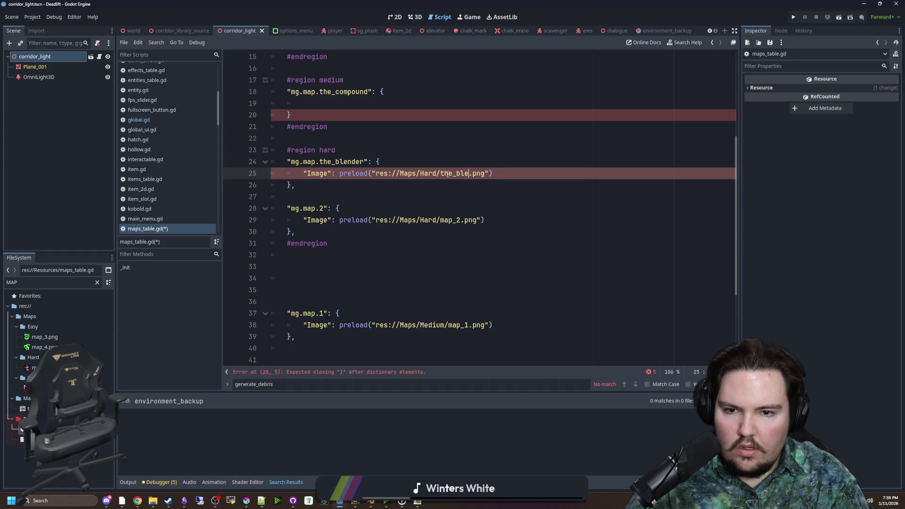
{"action": "left_click", "coordinate": [447, 177], "text": "ctrl"}
- Give the_compound an Image preload of the Medium folder's the_compound.png, adding its comma
{"action": "scroll", "coordinate": [336, 156], "scroll_direction": "up", "scroll_amount": 1}
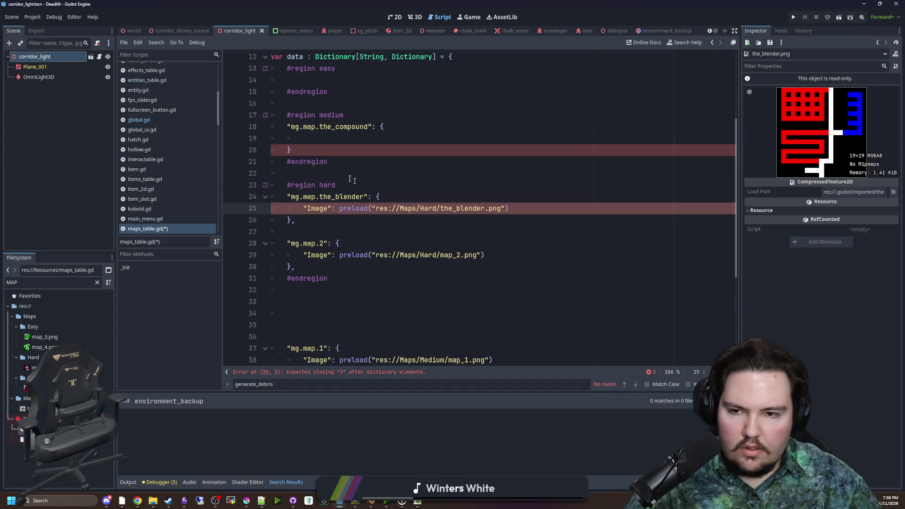
{"action": "left_click", "coordinate": [337, 152]}
{"action": "type", "text": ","}
{"action": "left_click", "coordinate": [505, 229]}
{"action": "left_click_drag", "start_coordinate": [508, 209], "coordinate": [306, 209]}
{"action": "left_click", "coordinate": [320, 139]}
{"action": "key", "text": "ctrl+v"}
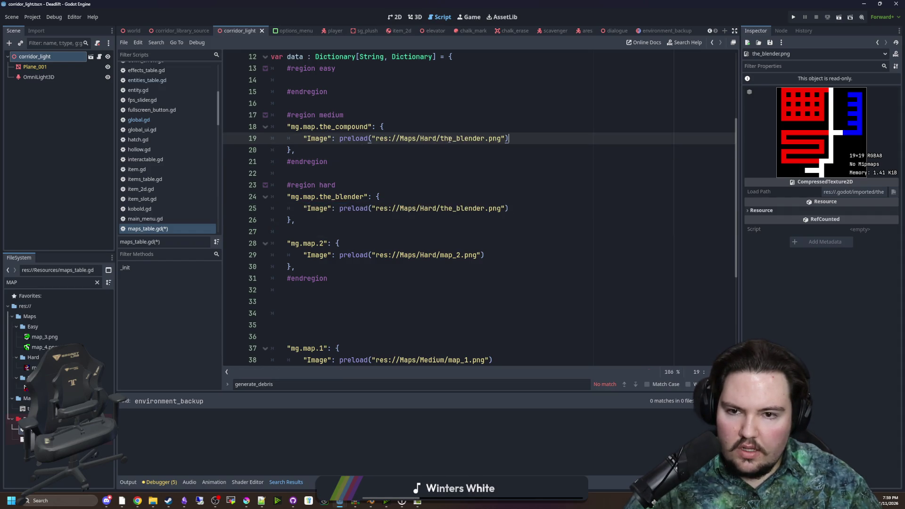
{"action": "double_click", "coordinate": [429, 139]}
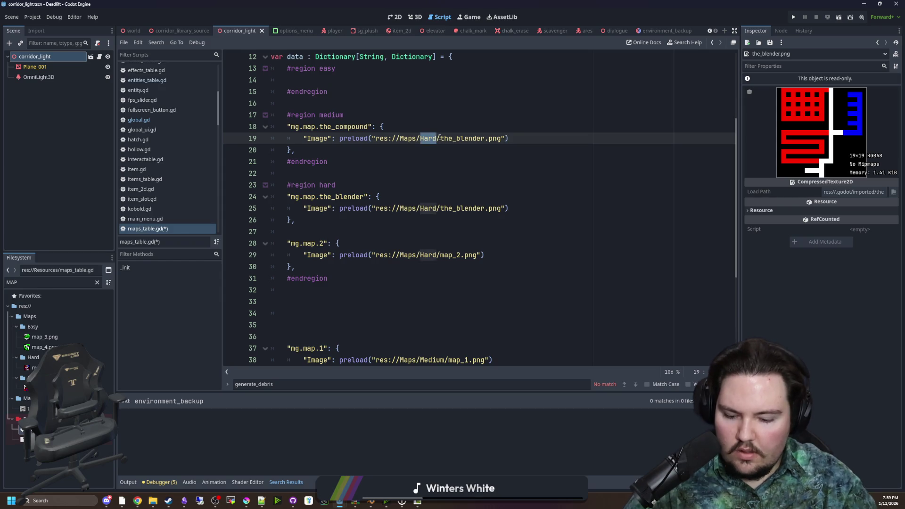
{"action": "type", "text": "Medium"}
{"action": "double_click", "coordinate": [480, 139]}
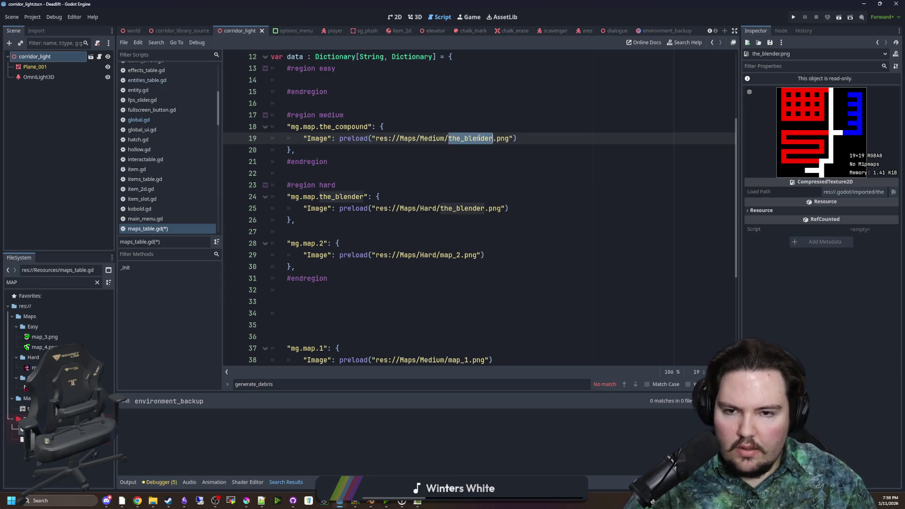
{"action": "type", "text": "the_c"}
{"action": "key", "text": "Return"}
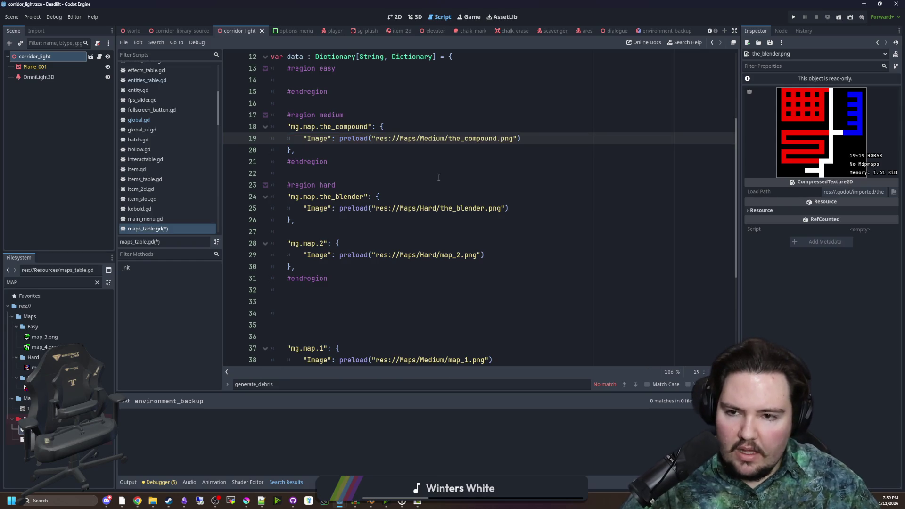
- Move the mg.map.3 and mg.map.4 entries into the easy region
{"action": "scroll", "coordinate": [436, 178], "scroll_direction": "down", "scroll_amount": 2}
{"action": "scroll", "coordinate": [436, 178], "scroll_direction": "down", "scroll_amount": 3}
{"action": "left_click", "coordinate": [372, 279]}
{"action": "left_click", "coordinate": [433, 314], "text": "ctrl"}
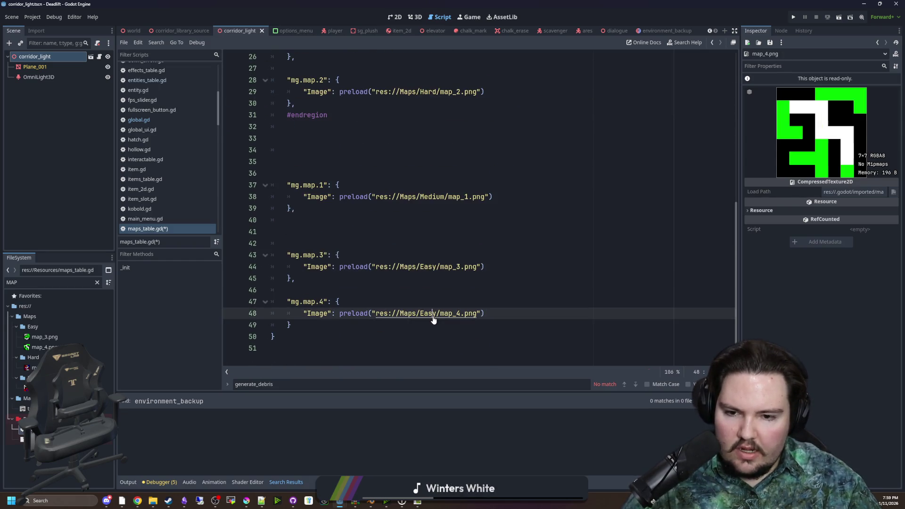
{"action": "left_click", "coordinate": [450, 267], "text": "ctrl"}
{"action": "left_click", "coordinate": [272, 302]}
{"action": "left_click", "coordinate": [291, 325], "text": "shift"}
{"action": "left_click", "coordinate": [272, 255], "text": "shift"}
{"action": "key", "text": "BackSpace"}
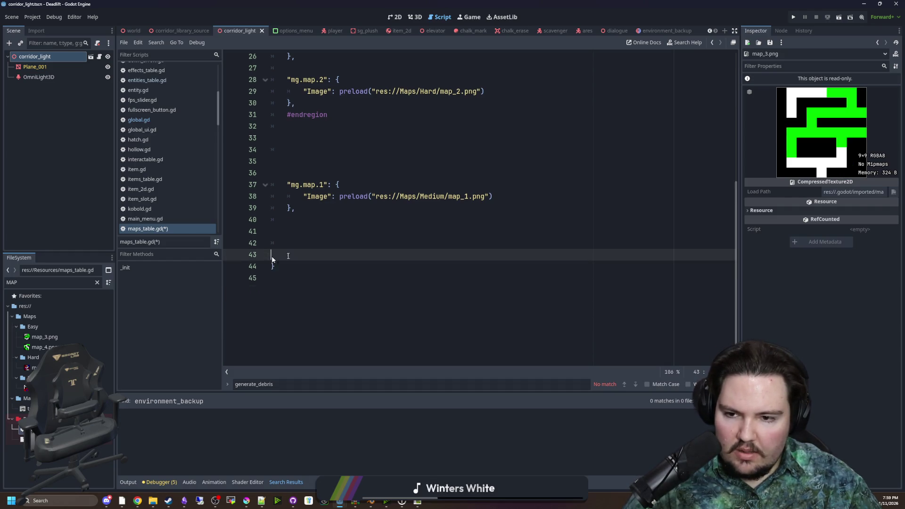
{"action": "scroll", "coordinate": [339, 230], "scroll_direction": "up", "scroll_amount": 6}
{"action": "left_click", "coordinate": [345, 127]}
{"action": "key", "text": "ctrl+v"}
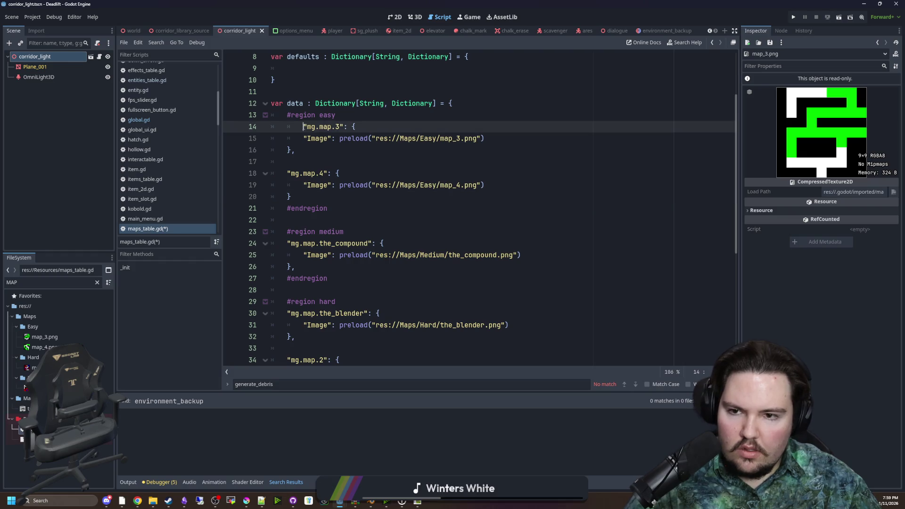
- Add the missing comma after mg.map.4's closing brace
{"action": "left_click", "coordinate": [419, 267]}
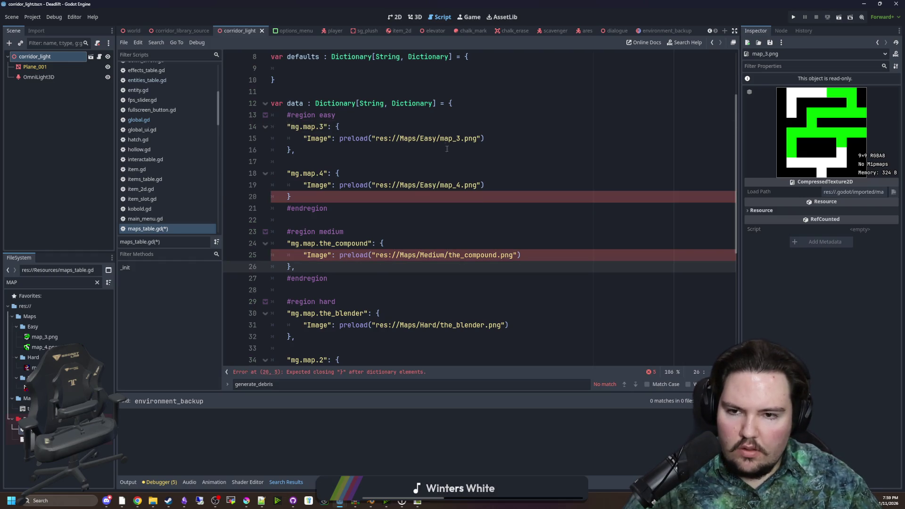
{"action": "left_click", "coordinate": [336, 198]}
{"action": "type", "text": ","}
{"action": "left_click", "coordinate": [377, 162]}
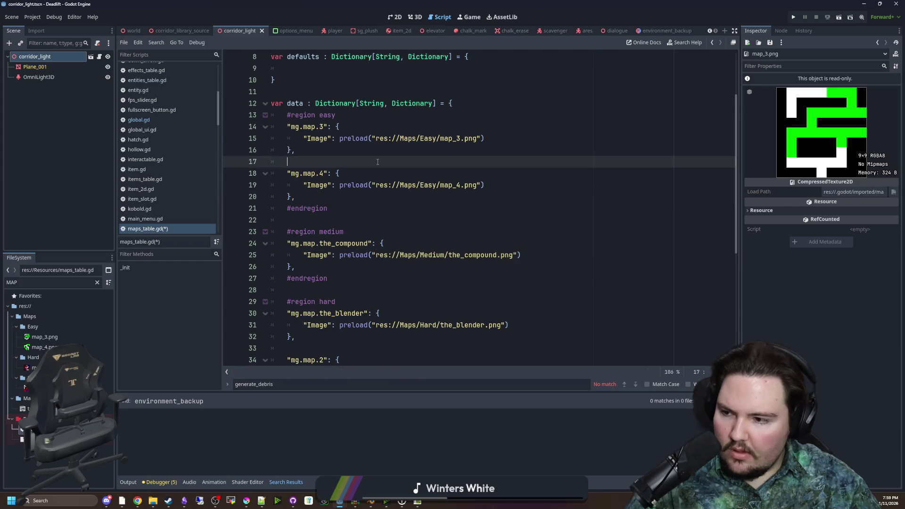
{"action": "left_click", "coordinate": [412, 147]}
- Add a "Tier": Global.MAP_TIERS.EASY line to mg.map.3, using the MAP_TIERS name from global.gd
{"action": "left_click", "coordinate": [507, 139]}
{"action": "key", "text": "Return"}
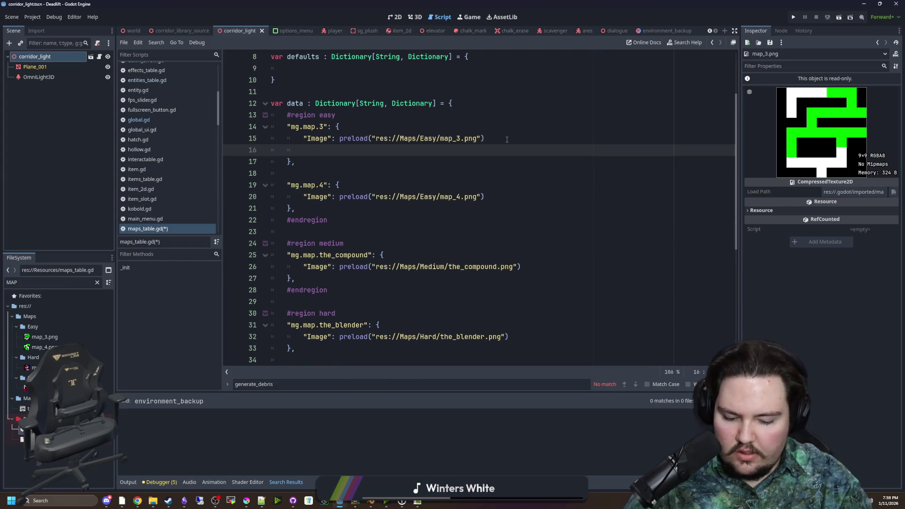
{"action": "type", "text": "\"Tier\":"}
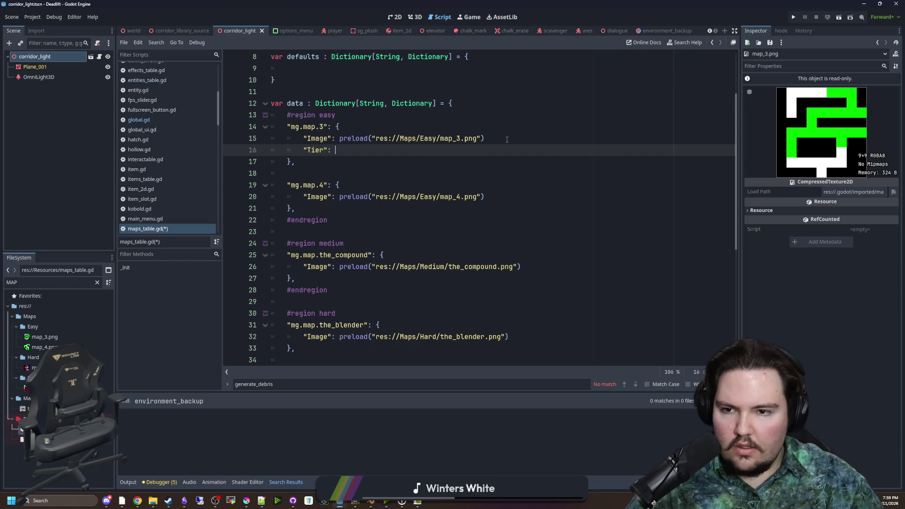
{"action": "scroll", "coordinate": [511, 141], "scroll_direction": "up", "scroll_amount": 3}
{"action": "type", "text": "obal.MAP_T"}
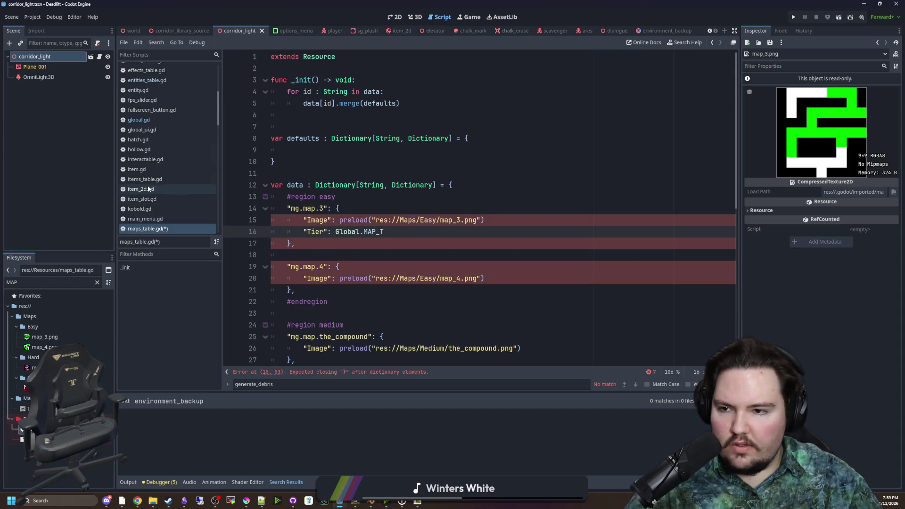
{"action": "left_click", "coordinate": [154, 120]}
{"action": "double_click", "coordinate": [313, 208]}
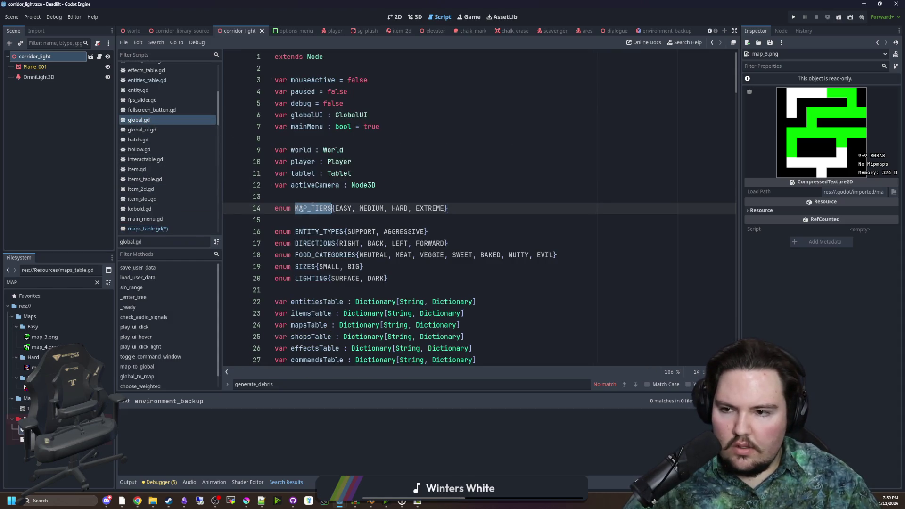
{"action": "left_click", "coordinate": [147, 229]}
{"action": "type", "text": "MAP_T"}
{"action": "left_click_drag", "start_coordinate": [391, 234], "coordinate": [336, 237]}
{"action": "key", "text": "ctrl+v"}
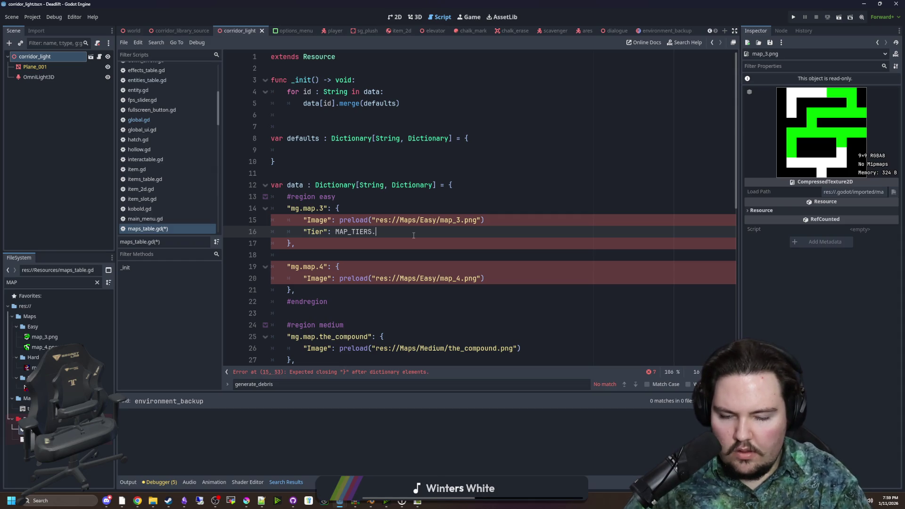
{"action": "type", "text": "EASY"}
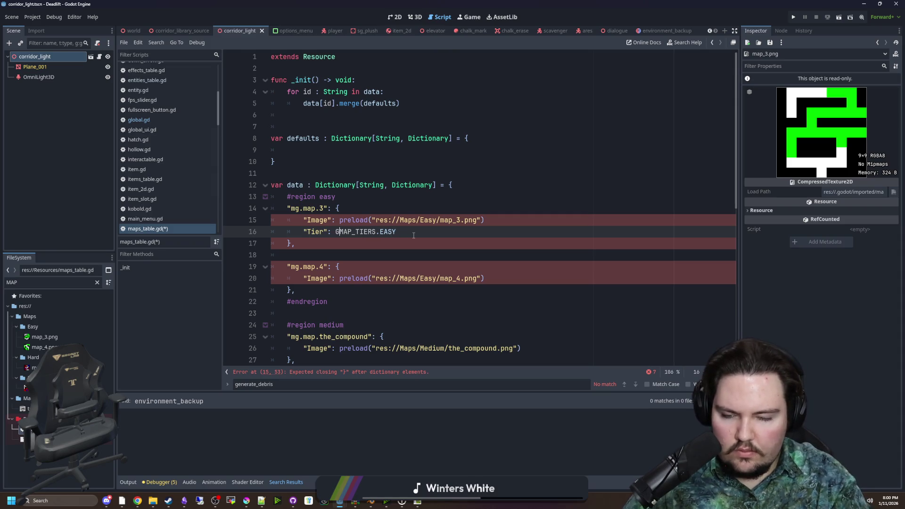
{"action": "type", "text": "Global."}
- Add commas after the map_3 and map_4 image lines and give mg.map.4 the EASY tier
{"action": "left_click", "coordinate": [499, 222]}
{"action": "type", "text": ","}
{"action": "left_click", "coordinate": [496, 278]}
{"action": "type", "text": ","}
{"action": "left_click_drag", "start_coordinate": [421, 231], "coordinate": [301, 231]}
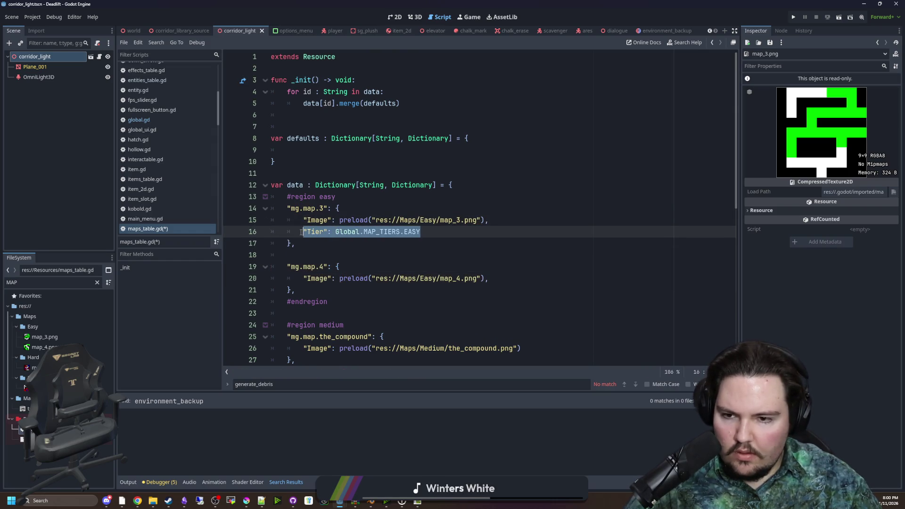
{"action": "key", "text": "ctrl+c"}
{"action": "left_click", "coordinate": [493, 282]}
{"action": "key", "text": "Return"}
{"action": "key", "text": "ctrl+v"}
- Move the stray mg.map.1 block from the bottom into the medium region after the_compound
{"action": "scroll", "coordinate": [495, 273], "scroll_direction": "down", "scroll_amount": 8}
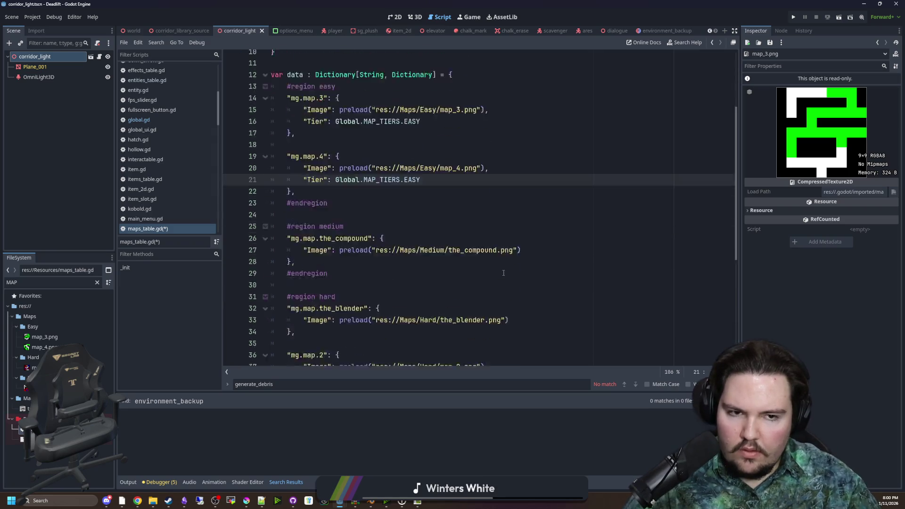
{"action": "left_click", "coordinate": [323, 243]}
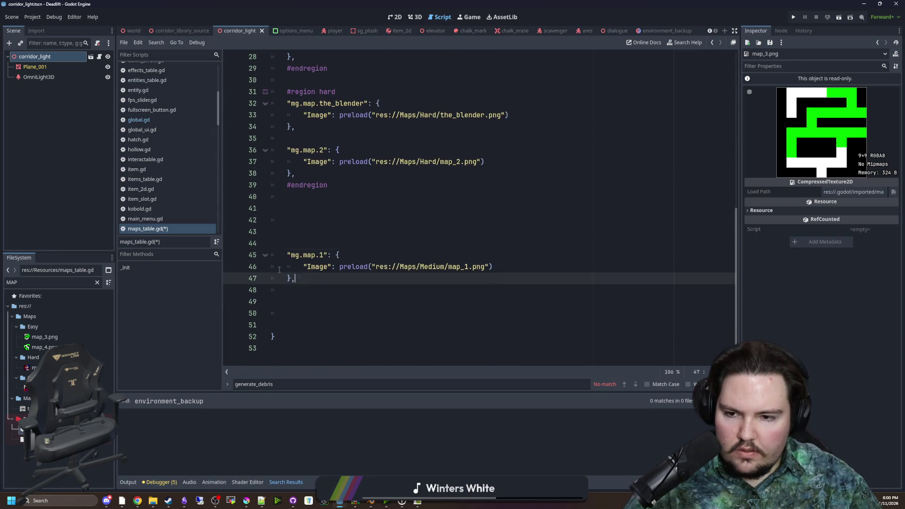
{"action": "left_click_drag", "start_coordinate": [493, 287], "coordinate": [271, 255]}
{"action": "key", "text": "BackSpace"}
{"action": "scroll", "coordinate": [343, 193], "scroll_direction": "up", "scroll_amount": 2}
{"action": "scroll", "coordinate": [339, 157], "scroll_direction": "up", "scroll_amount": 2}
{"action": "left_click", "coordinate": [317, 185]}
{"action": "key", "text": "Return"}
{"action": "key", "text": "ctrl+v"}
{"action": "left_click", "coordinate": [310, 196]}
{"action": "key", "text": "Home"}
{"action": "key", "text": "BackSpace"}
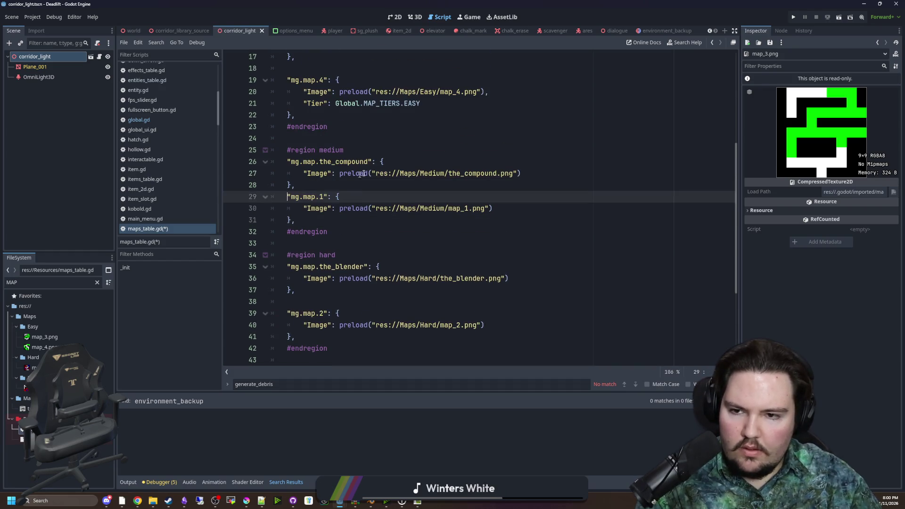
- Give mg.map.1 a "Tier": Global.MAP_TIERS.MEDIUM line
{"action": "left_click_drag", "start_coordinate": [420, 103], "coordinate": [488, 92]}
{"action": "key", "text": "ctrl+c"}
{"action": "left_click", "coordinate": [505, 206]}
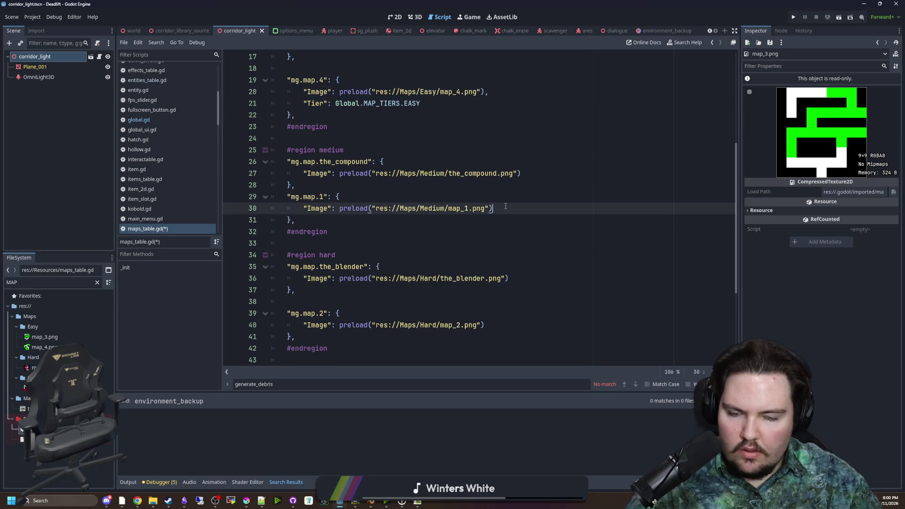
{"action": "key", "text": "ctrl+v"}
{"action": "key", "text": "BackSpace"}
{"action": "key", "text": "BackSpace"}
{"action": "key", "text": "BackSpace"}
{"action": "type", "text": "MEDIUM"}
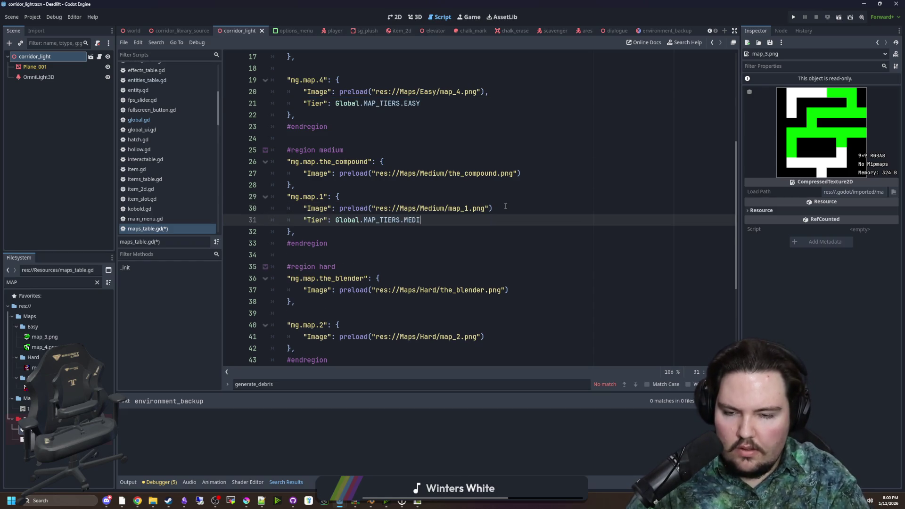
- Copy the Tier line into the_blender's entry and add commas after the_blender and map_1 image lines
{"action": "left_click", "coordinate": [302, 224], "text": "shift"}
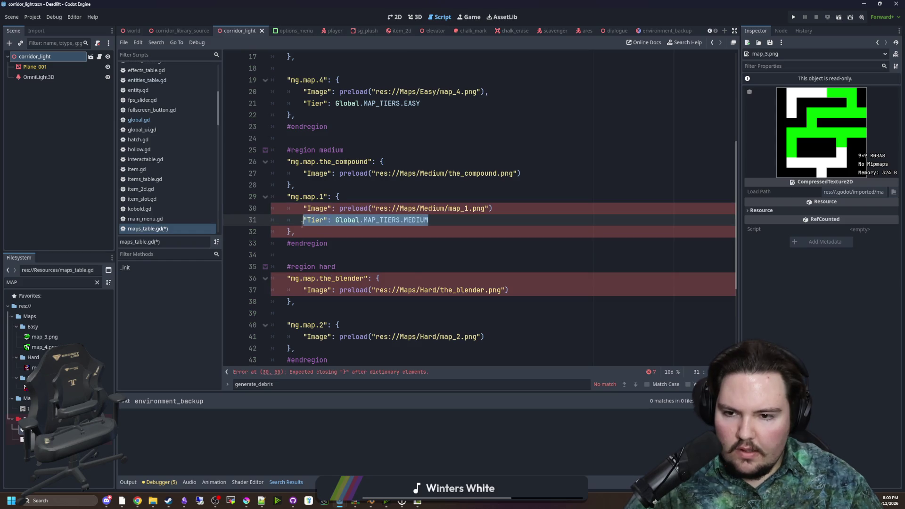
{"action": "left_click", "coordinate": [526, 290]}
{"action": "key", "text": "Return"}
{"action": "key", "text": "ctrl+v"}
{"action": "left_click", "coordinate": [527, 290]}
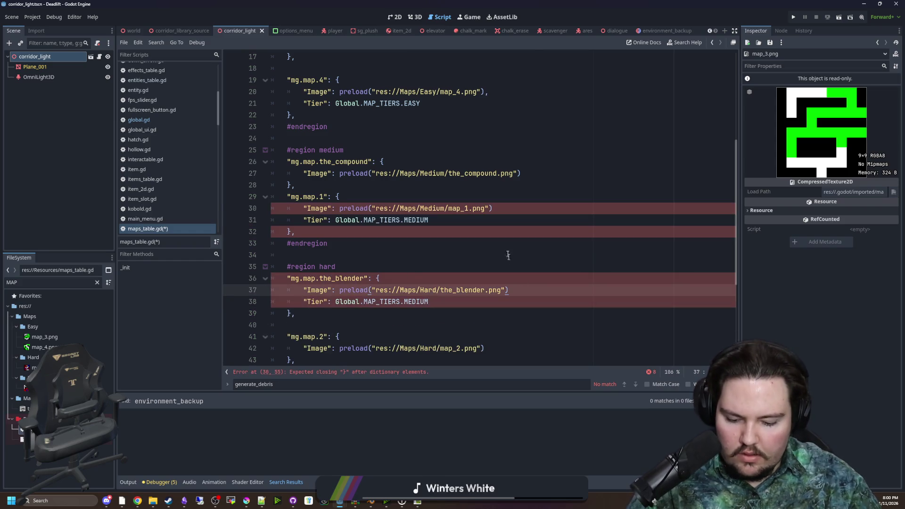
{"action": "type", "text": ","}
{"action": "left_click", "coordinate": [505, 211]}
{"action": "type", "text": ","}
- Add the missing line-end commas and change the_blender's tier to HARD
{"action": "scroll", "coordinate": [505, 214], "scroll_direction": "down", "scroll_amount": 1}
{"action": "left_click", "coordinate": [454, 270]}
{"action": "type", "text": ","}
{"action": "left_click", "coordinate": [490, 313]}
{"action": "type", "text": ","}
{"action": "left_click", "coordinate": [454, 270]}
{"action": "double_click", "coordinate": [428, 266]}
{"action": "type", "text": "HARD"}
- Give mg.map.2 the HARD tier and delete the blank lines before the closing brace
{"action": "left_click_drag", "start_coordinate": [428, 267], "coordinate": [300, 271]}
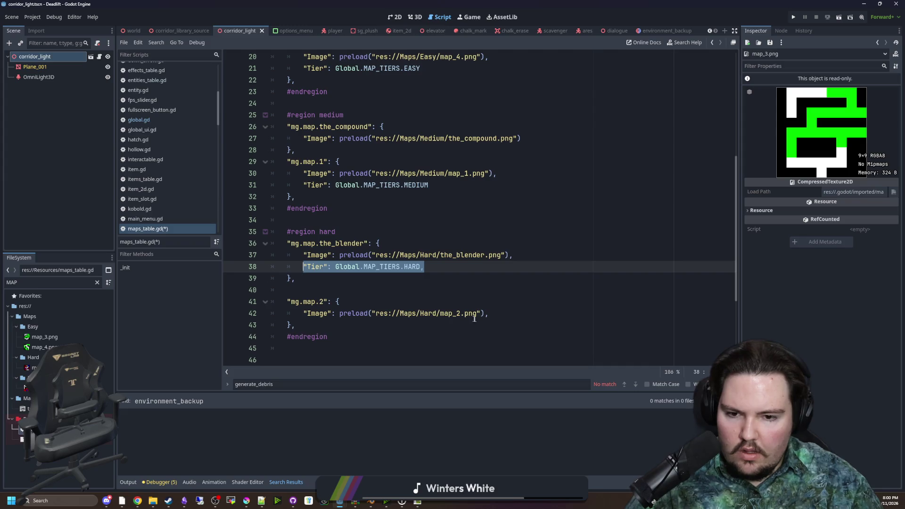
{"action": "key", "text": "ctrl+c"}
{"action": "left_click", "coordinate": [491, 314]}
{"action": "key", "text": "Return"}
{"action": "key", "text": "ctrl+v"}
{"action": "scroll", "coordinate": [391, 265], "scroll_direction": "down", "scroll_amount": 4}
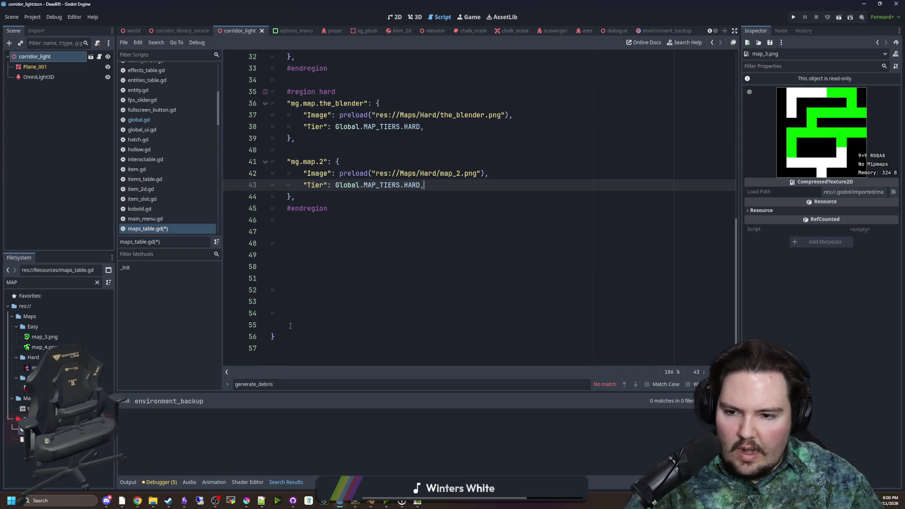
{"action": "left_click_drag", "start_coordinate": [290, 326], "coordinate": [330, 208]}
{"action": "key", "text": "BackSpace"}
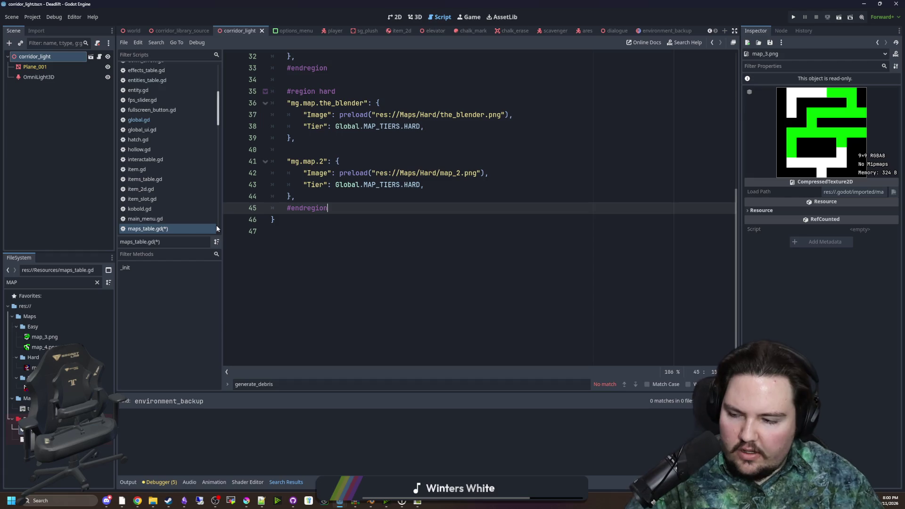
{"action": "scroll", "coordinate": [351, 261], "scroll_direction": "up", "scroll_amount": 10}
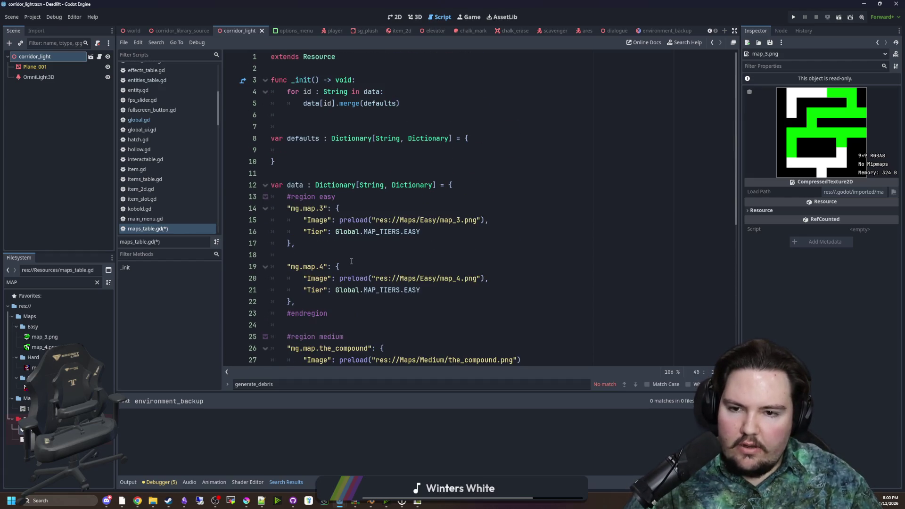
- Show the Easy maps folder in the file list with the file filter cleared
{"action": "scroll", "coordinate": [400, 242], "scroll_direction": "down", "scroll_amount": 2}
{"action": "scroll", "coordinate": [398, 221], "scroll_direction": "down", "scroll_amount": 1}
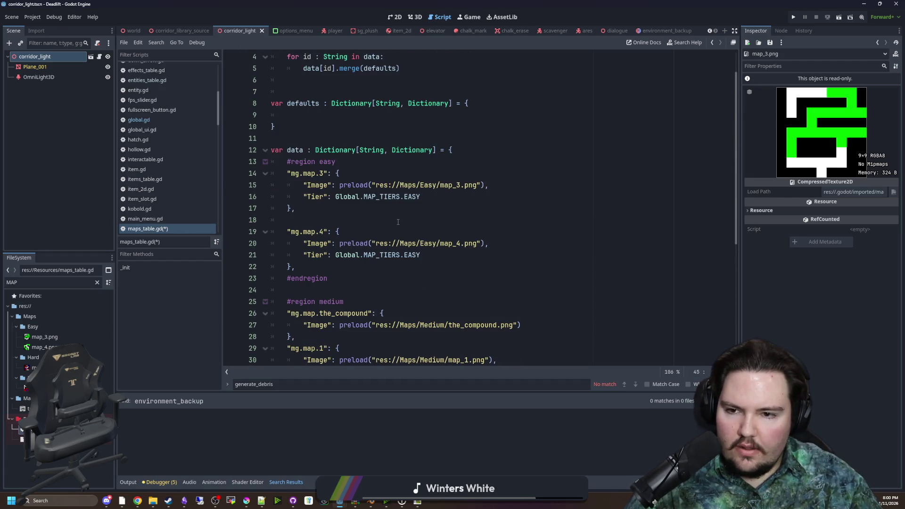
{"action": "left_click", "coordinate": [33, 326]}
{"action": "left_click", "coordinate": [98, 283]}
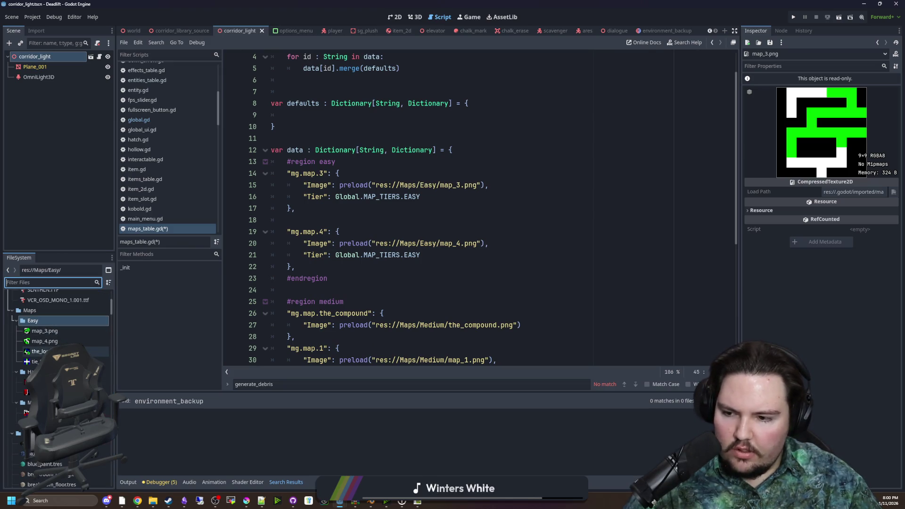
- Duplicate the mg.map.3 entry block in maps_table.gd
{"action": "left_click", "coordinate": [309, 219]}
{"action": "scroll", "coordinate": [309, 233], "scroll_direction": "down", "scroll_amount": 1}
{"action": "left_click_drag", "start_coordinate": [308, 232], "coordinate": [272, 196]}
{"action": "left_click", "coordinate": [303, 177]}
{"action": "key", "text": "shift+Up"}
{"action": "key", "text": "shift+Up"}
{"action": "key", "text": "shift+Up"}
{"action": "key", "text": "shift+Home"}
{"action": "key", "text": "ctrl+c"}
{"action": "left_click", "coordinate": [303, 177]}
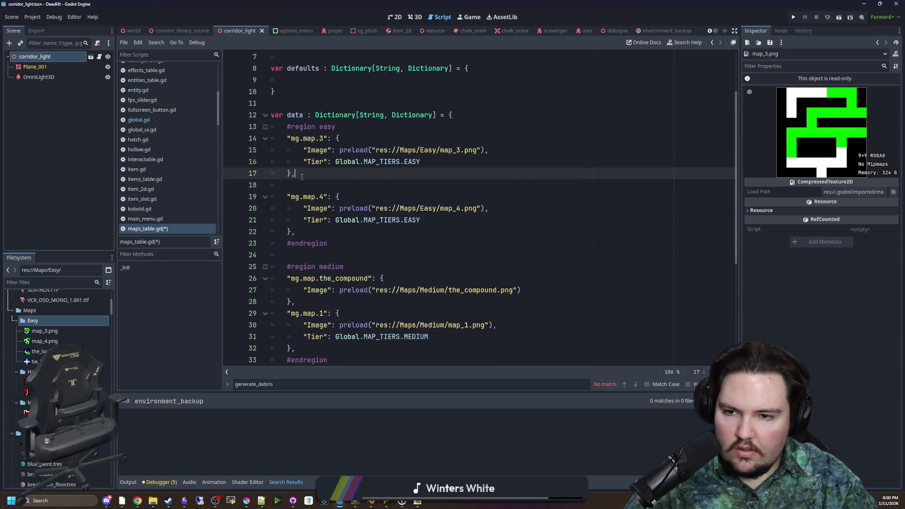
{"action": "key", "text": "Return"}
{"action": "key", "text": "Return"}
{"action": "key", "text": "ctrl+v"}
- Point the duplicated entry's image path at the_loop.png
{"action": "left_click", "coordinate": [306, 184]}
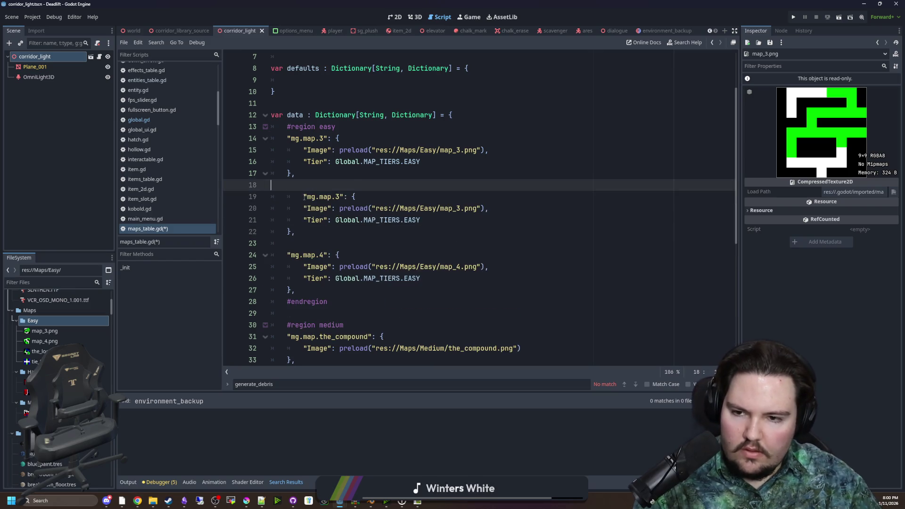
{"action": "left_click", "coordinate": [304, 196]}
{"action": "scroll", "coordinate": [350, 234], "scroll_direction": "down", "scroll_amount": 6}
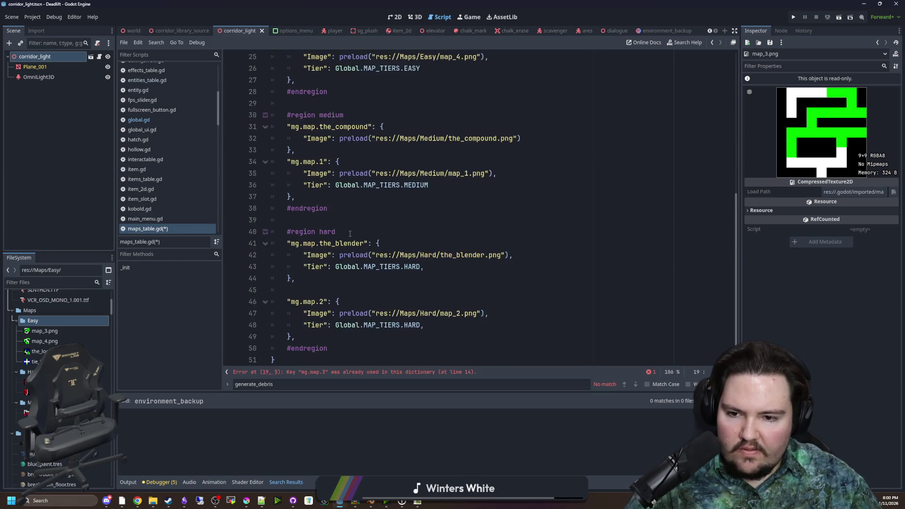
{"action": "scroll", "coordinate": [350, 234], "scroll_direction": "up", "scroll_amount": 6}
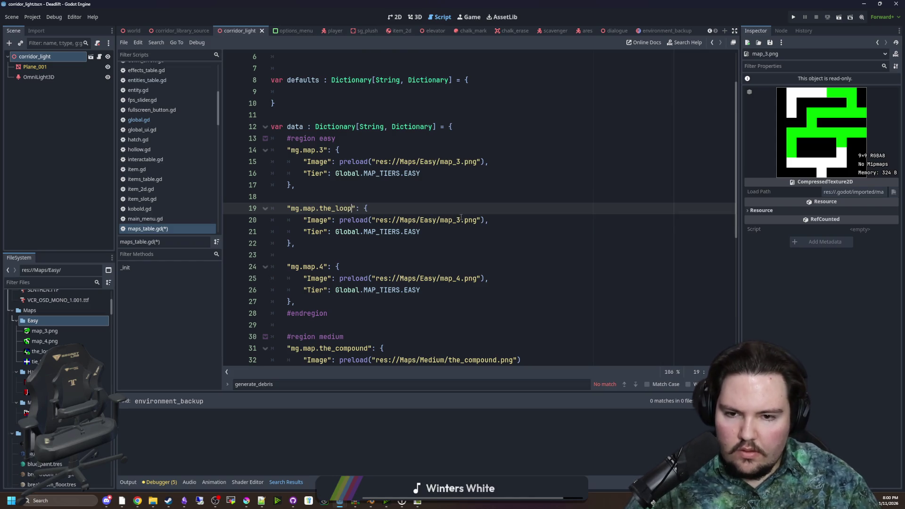
{"action": "left_click_drag", "start_coordinate": [462, 216], "coordinate": [444, 219]}
{"action": "key", "text": "shift+Left"}
{"action": "type", "text": "the"}
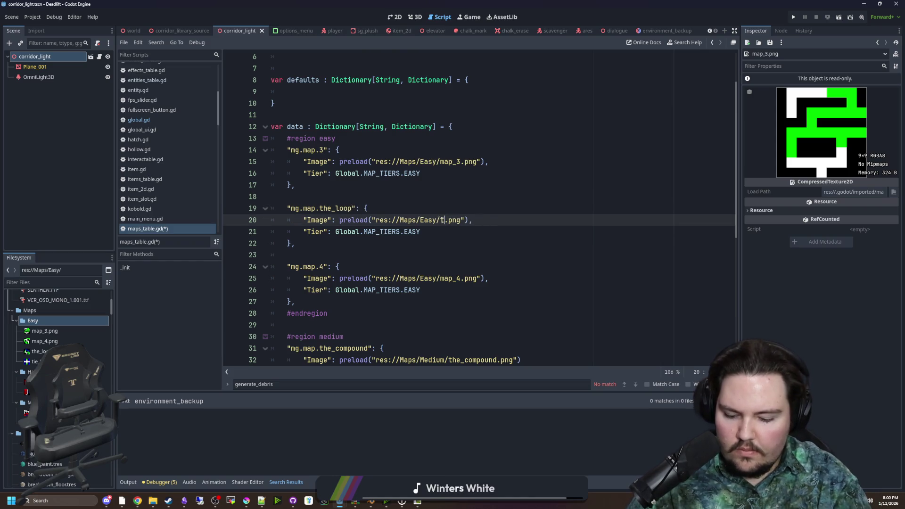
{"action": "key", "text": "Return"}
- Create a tie_fighter entry from the_loop block, with its preload path set to tie_fighter.png
{"action": "left_click_drag", "start_coordinate": [310, 246], "coordinate": [271, 208]}
{"action": "left_click", "coordinate": [310, 245]}
{"action": "key", "text": "Return"}
{"action": "key", "text": "Return"}
{"action": "key", "text": "ctrl+v"}
{"action": "left_click", "coordinate": [349, 266]}
{"action": "key", "text": "Home"}
{"action": "key", "text": "BackSpace"}
{"action": "left_click_drag", "start_coordinate": [352, 267], "coordinate": [320, 267]}
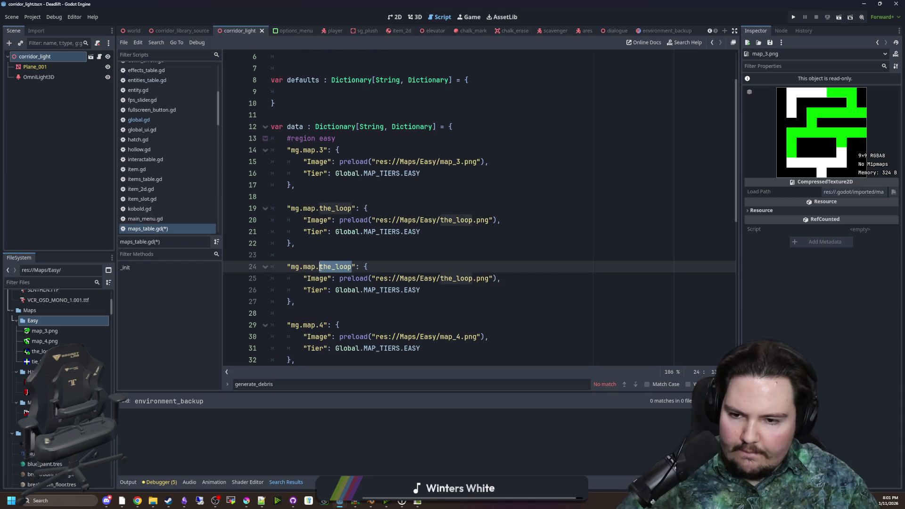
{"action": "type", "text": "tie"}
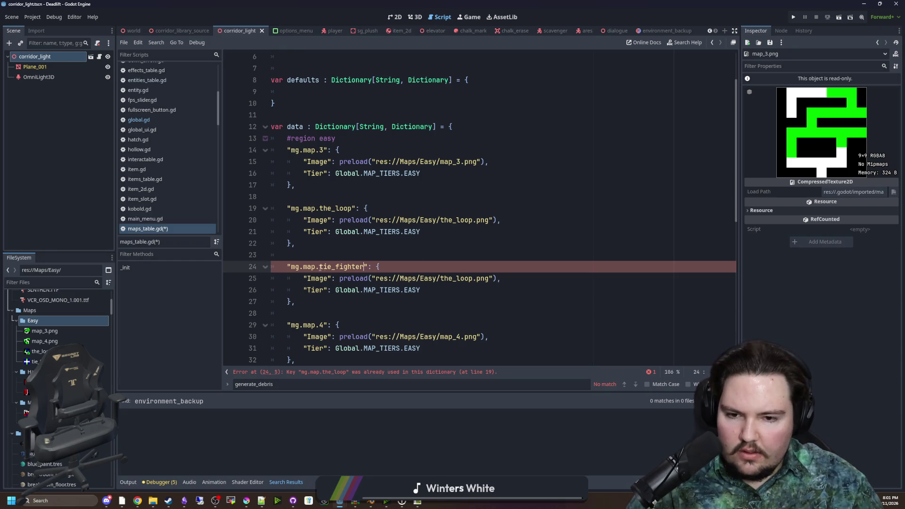
{"action": "left_click", "coordinate": [468, 287]}
{"action": "left_click_drag", "start_coordinate": [473, 278], "coordinate": [442, 279]}
{"action": "type", "text": "tie"}
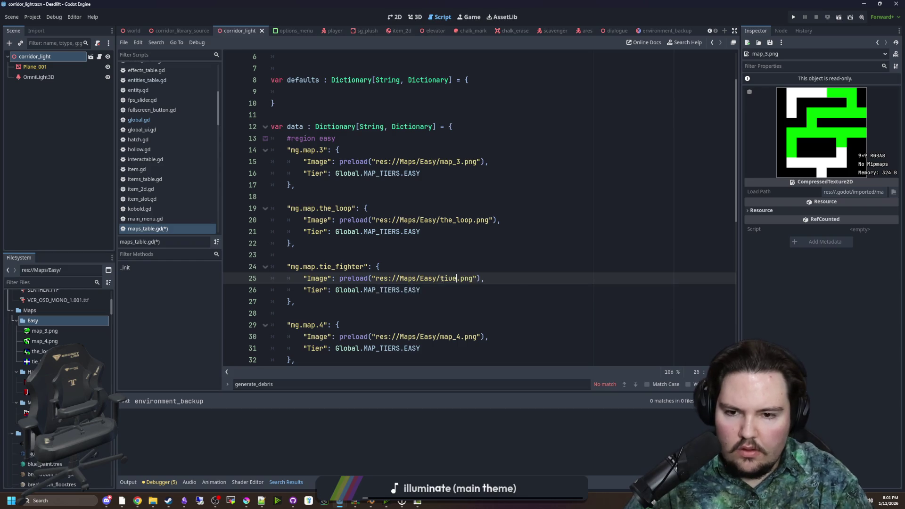
{"action": "type", "text": "_fighter"}
{"action": "left_click", "coordinate": [469, 243]}
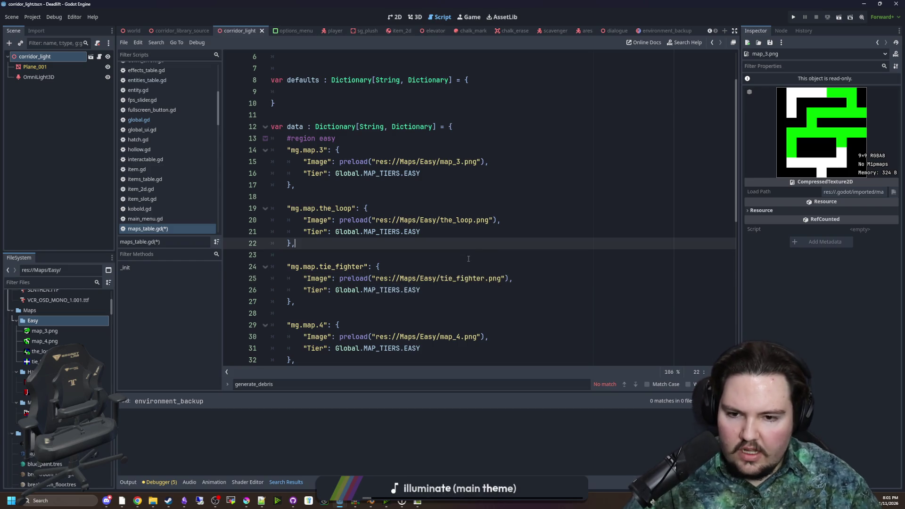
- Add a MEDIUM Tier line under the_compound's image path, with a comma after the path
{"action": "scroll", "coordinate": [469, 259], "scroll_direction": "down", "scroll_amount": 2}
{"action": "scroll", "coordinate": [361, 179], "scroll_direction": "up", "scroll_amount": 1}
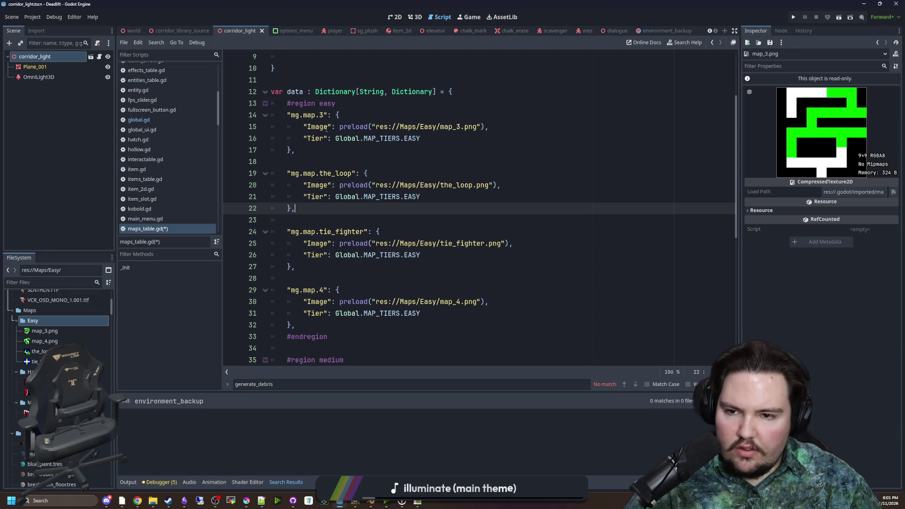
{"action": "scroll", "coordinate": [326, 128], "scroll_direction": "down", "scroll_amount": 5}
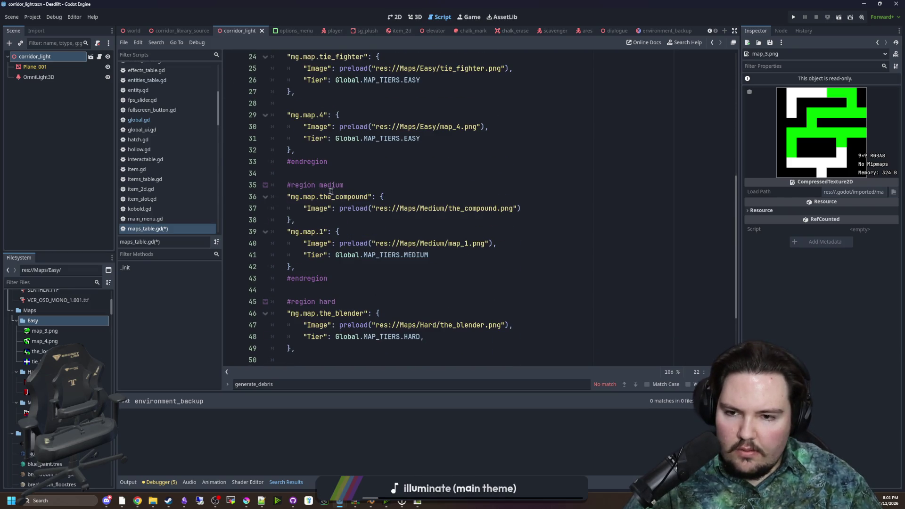
{"action": "scroll", "coordinate": [328, 190], "scroll_direction": "down", "scroll_amount": 1}
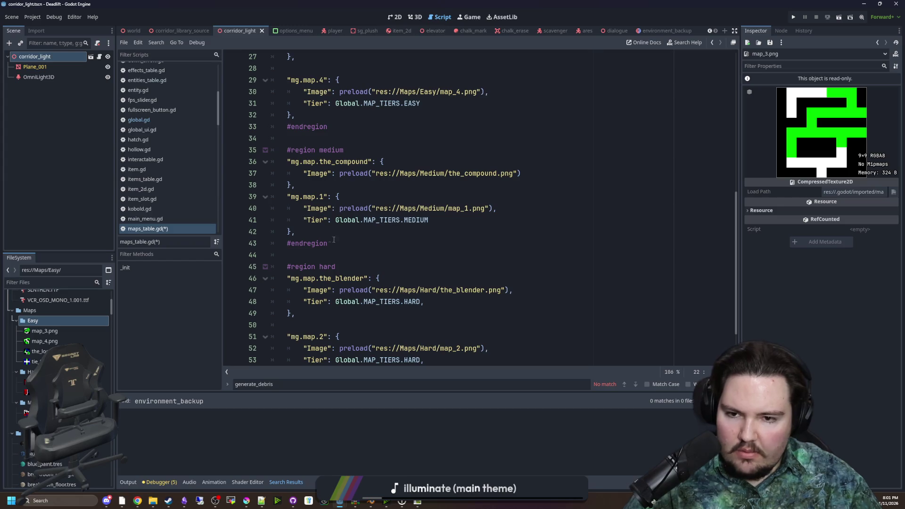
{"action": "left_click", "coordinate": [454, 220]}
{"action": "left_click", "coordinate": [531, 172]}
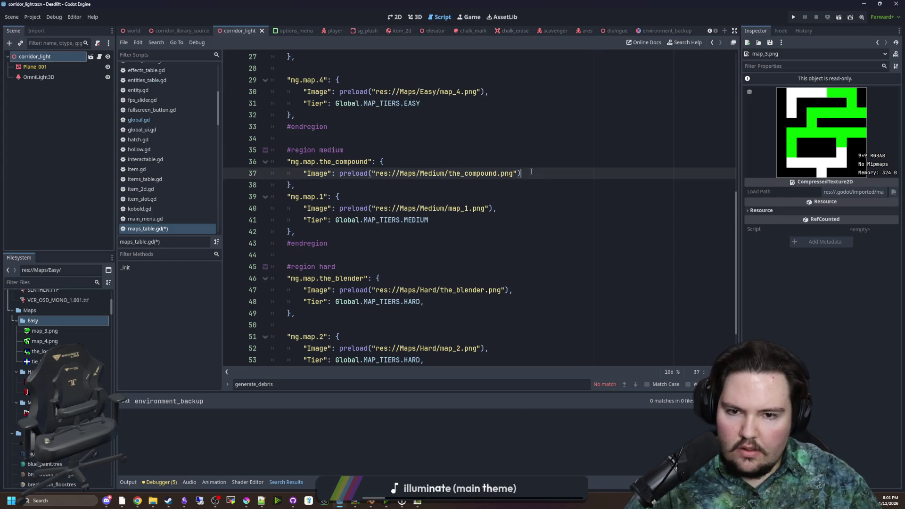
{"action": "key", "text": "Return"}
{"action": "key", "text": "ctrl+v"}
{"action": "left_click", "coordinate": [531, 172]}
{"action": "type", "text": ","}
{"action": "left_click", "coordinate": [452, 188]}
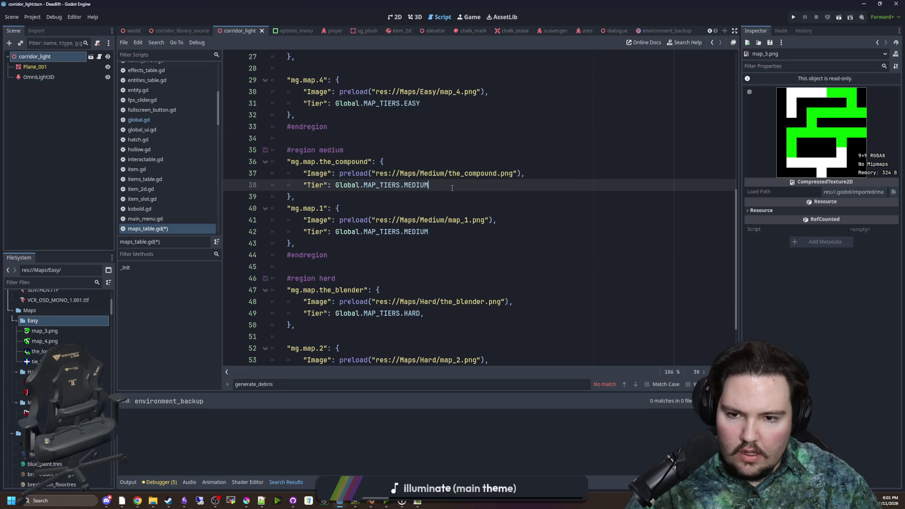
- Add trailing commas after the map_1 Tier line and the EASY Tier lines
{"action": "left_click", "coordinate": [436, 236]}
{"action": "type", "text": ","}
{"action": "left_click_drag", "start_coordinate": [437, 235], "coordinate": [302, 233]}
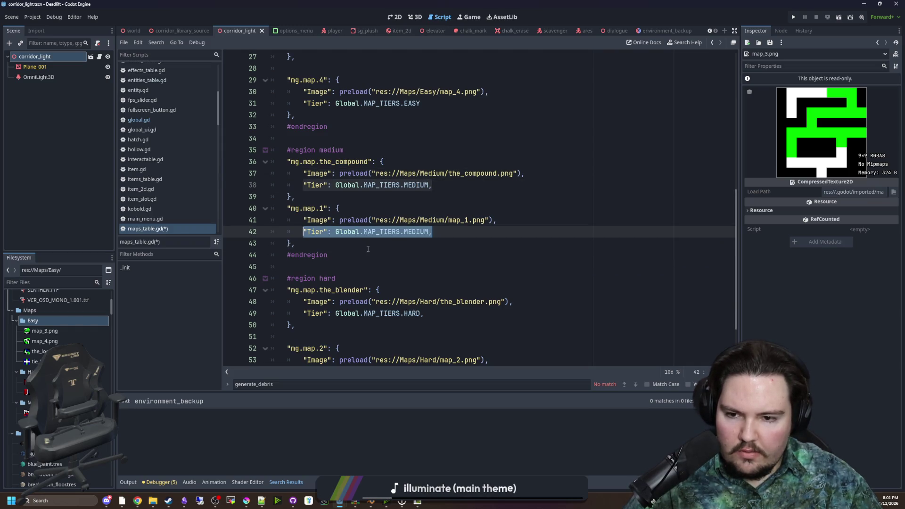
{"action": "scroll", "coordinate": [368, 249], "scroll_direction": "down", "scroll_amount": 2}
{"action": "scroll", "coordinate": [436, 255], "scroll_direction": "up", "scroll_amount": 6}
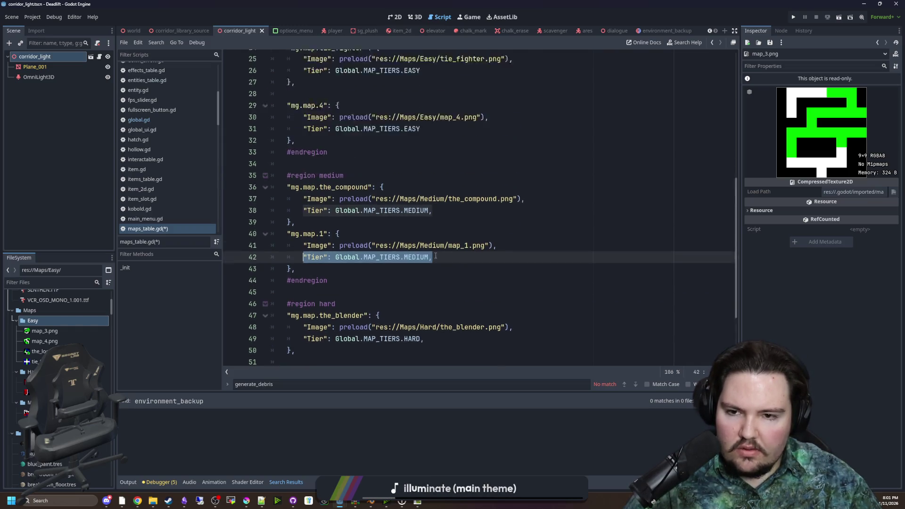
{"action": "left_click", "coordinate": [440, 248]}
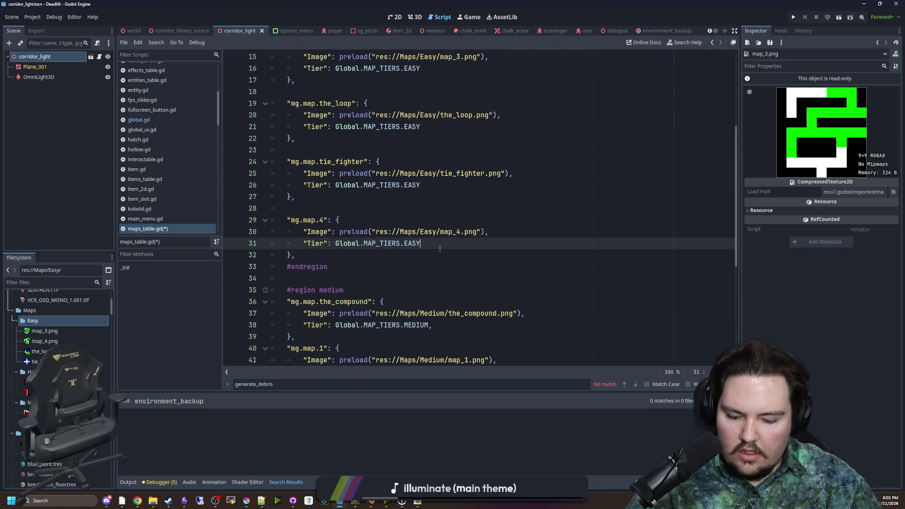
{"action": "left_click", "coordinate": [423, 186]}
{"action": "type", "text": ","}
{"action": "left_click", "coordinate": [423, 127]}
{"action": "type", "text": ","}
- Add the comma after mg.map.3's Tier line and save maps_table.gd
{"action": "scroll", "coordinate": [401, 141], "scroll_direction": "up", "scroll_amount": 2}
{"action": "left_click", "coordinate": [424, 138]}
{"action": "type", "text": ","}
{"action": "scroll", "coordinate": [394, 182], "scroll_direction": "up", "scroll_amount": 3}
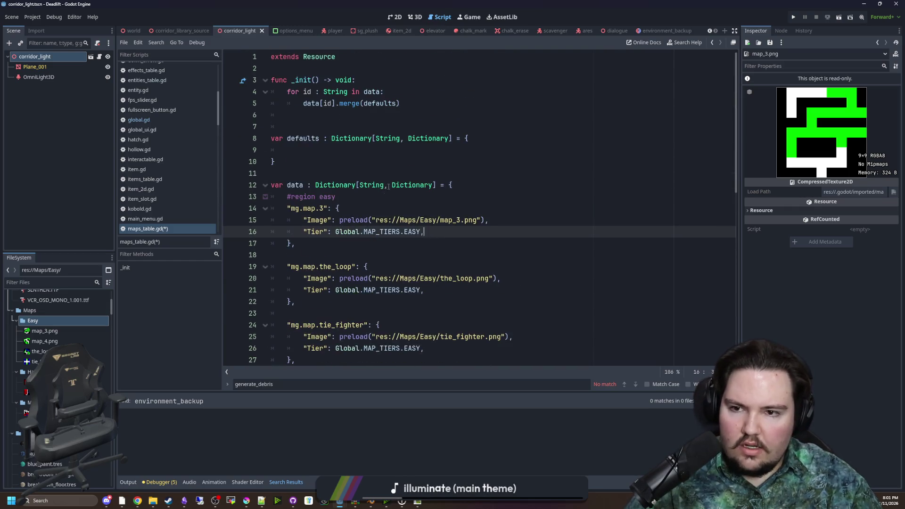
{"action": "left_click", "coordinate": [358, 166]}
{"action": "key", "text": "ctrl+s"}
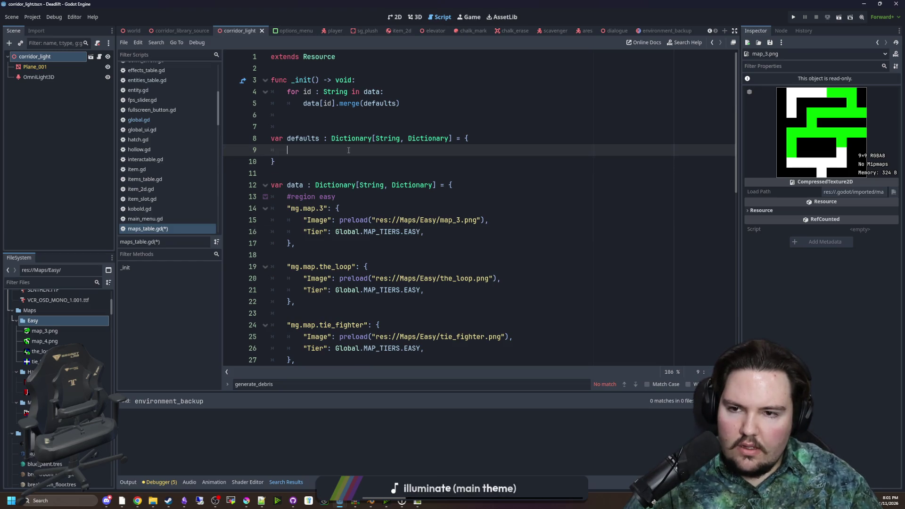
{"action": "left_click", "coordinate": [324, 174]}
{"action": "key", "text": "ctrl+s"}
{"action": "key", "text": "ctrl+s"}
- Bring Krita forward, set green as the paint colour, and open map_1 beside the_compound
{"action": "mouse_move", "coordinate": [252, 501]}
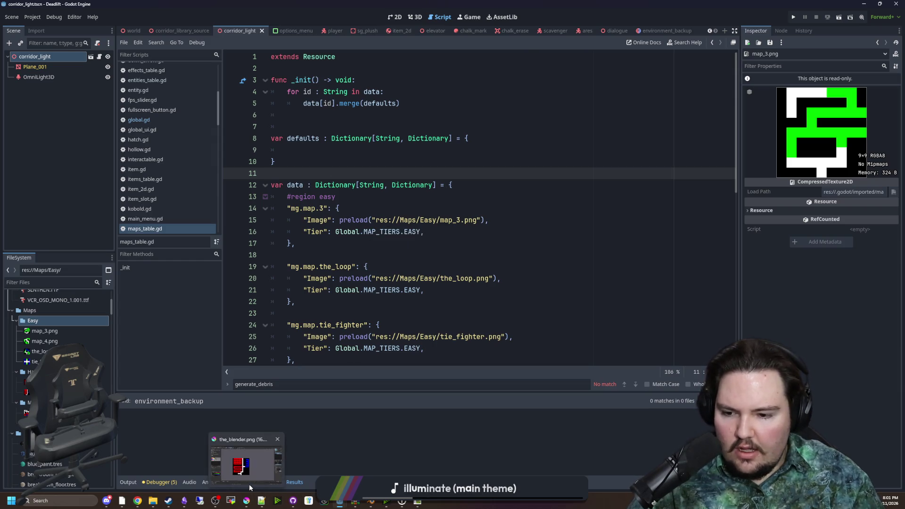
{"action": "left_click", "coordinate": [249, 484]}
{"action": "left_click", "coordinate": [751, 36]}
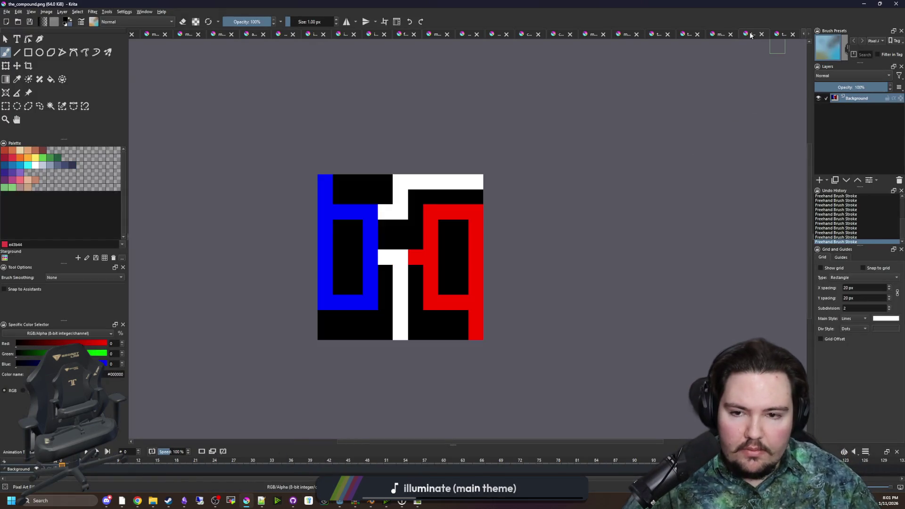
{"action": "key", "text": "plus"}
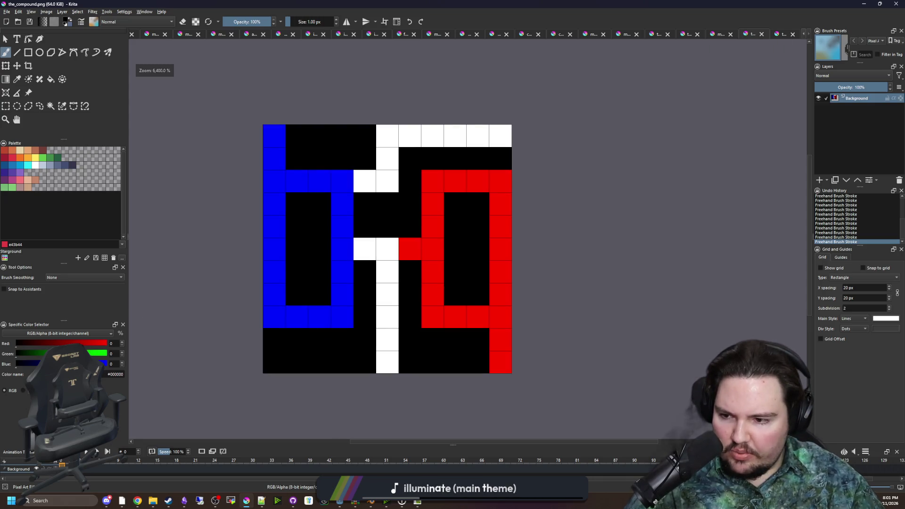
{"action": "key", "text": "x"}
{"action": "key", "text": "ctrl+o"}
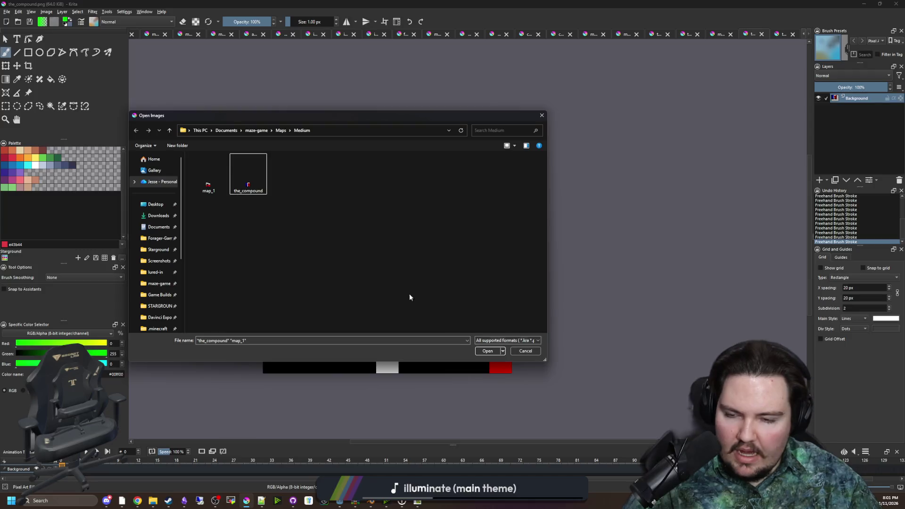
{"action": "left_click", "coordinate": [209, 174], "text": "ctrl"}
{"action": "left_click", "coordinate": [488, 353]}
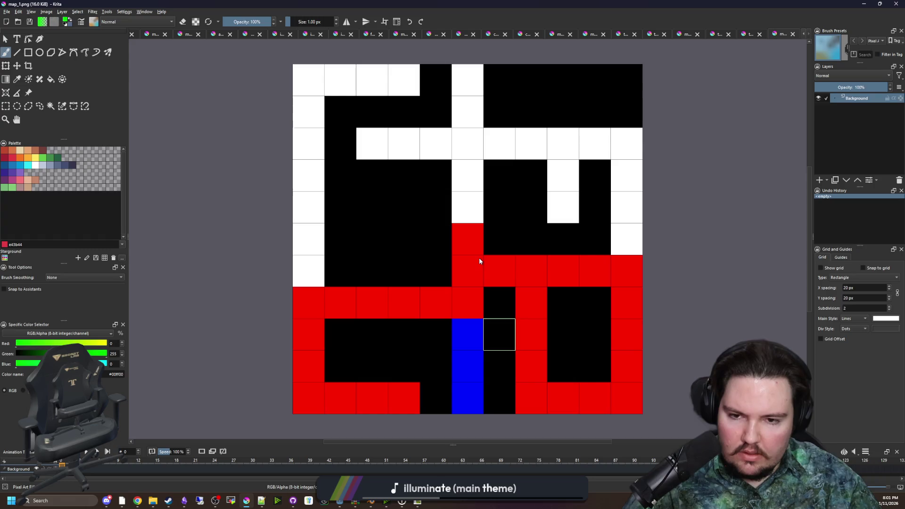
- Paint a strip of top-row cells green and export the image as PNG
{"action": "key", "text": "plus"}
{"action": "left_click", "coordinate": [500, 159]}
{"action": "left_click_drag", "start_coordinate": [499, 159], "coordinate": [411, 155]}
{"action": "key", "text": "ctrl+s"}
{"action": "left_click", "coordinate": [480, 318]}
- Paint map_1's top-left cells green as the start strip and export it as PNG
{"action": "left_click", "coordinate": [746, 33]}
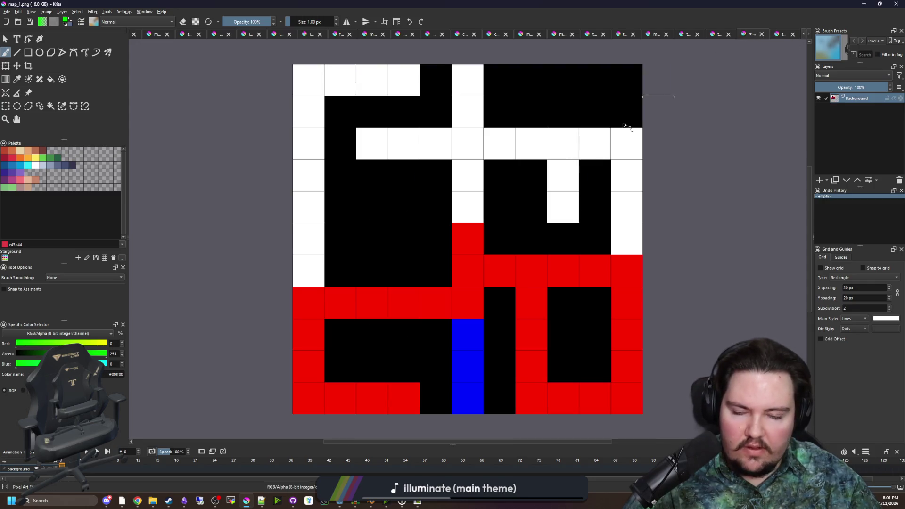
{"action": "key", "text": "minus"}
{"action": "key", "text": "plus"}
{"action": "key", "text": "plus"}
{"action": "left_click", "coordinate": [432, 132]}
{"action": "left_click_drag", "start_coordinate": [423, 132], "coordinate": [369, 132]}
{"action": "key", "text": "minus"}
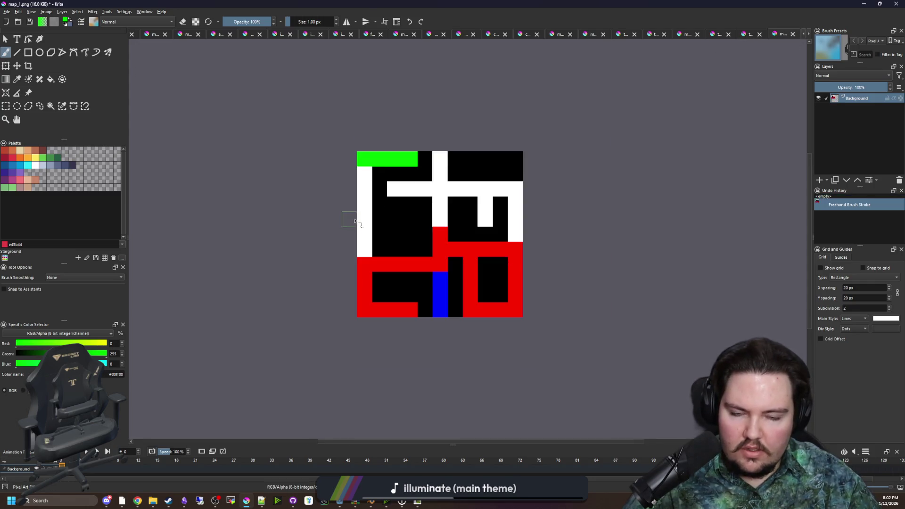
{"action": "key", "text": "ctrl+s"}
{"action": "left_click", "coordinate": [485, 320]}
- Sample white and repaint a column of map_1 cells white, then save the PNG
{"action": "scroll", "coordinate": [507, 221], "scroll_direction": "up", "scroll_amount": 1}
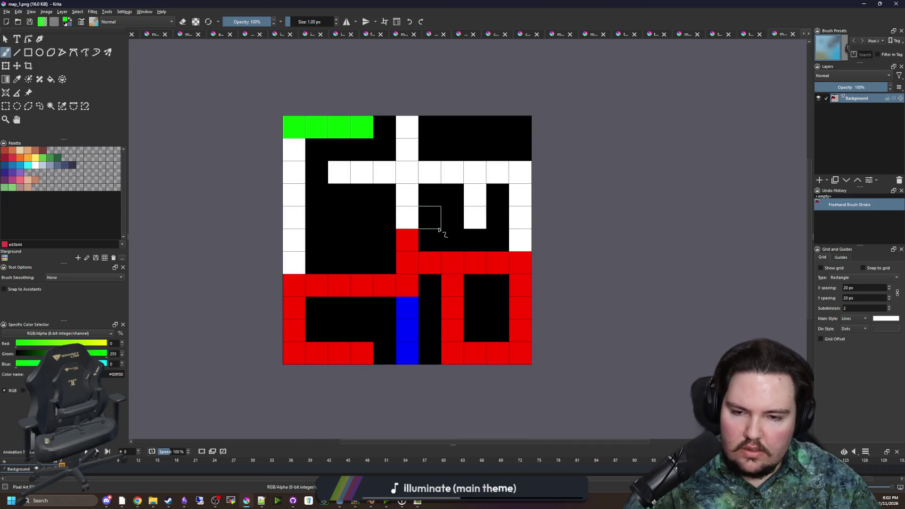
{"action": "scroll", "coordinate": [439, 230], "scroll_direction": "down", "scroll_amount": 1}
{"action": "scroll", "coordinate": [448, 232], "scroll_direction": "up", "scroll_amount": 1}
{"action": "key", "text": "p"}
{"action": "left_click", "coordinate": [390, 222]}
{"action": "key", "text": "b"}
{"action": "mouse_move", "coordinate": [391, 222]}
{"action": "left_mouse_down"}
{"action": "mouse_move", "coordinate": [390, 295]}
{"action": "mouse_move", "coordinate": [283, 293]}
{"action": "mouse_move", "coordinate": [277, 347]}
{"action": "mouse_move", "coordinate": [323, 367]}
{"action": "mouse_move", "coordinate": [347, 361]}
{"action": "left_mouse_up"}
{"action": "left_click", "coordinate": [414, 271]}
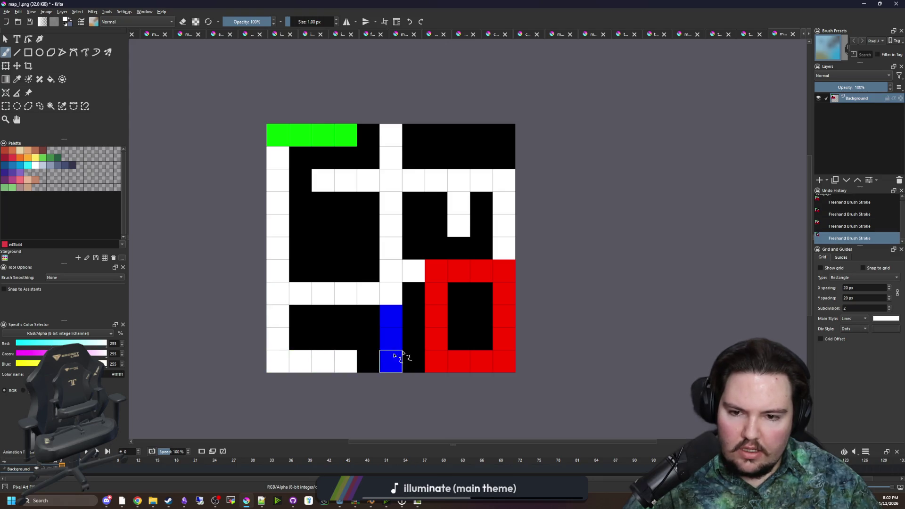
{"action": "key", "text": "ctrl+s"}
{"action": "key", "text": "Return"}
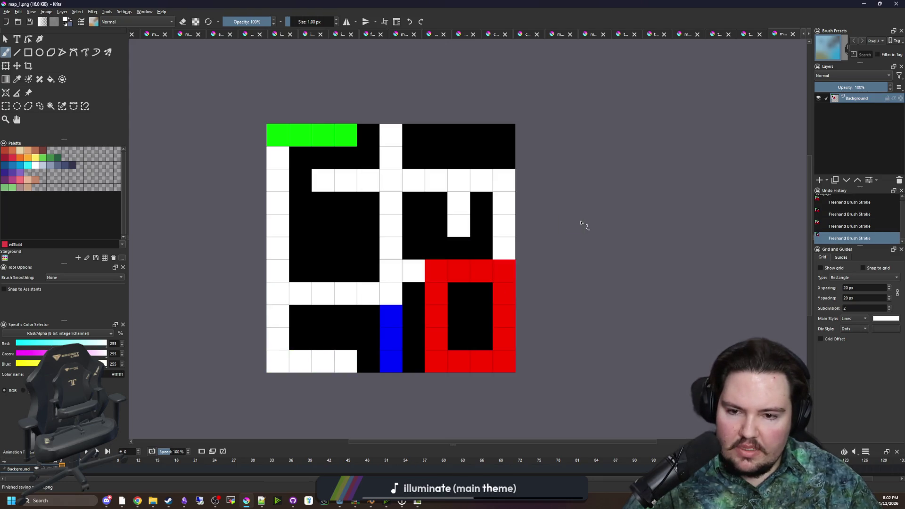
- Paint a blue route along the bottom row and up the left side to the top centre, then save
{"action": "left_click", "coordinate": [390, 323], "text": "ctrl"}
{"action": "mouse_move", "coordinate": [353, 360]}
{"action": "left_mouse_down"}
{"action": "mouse_move", "coordinate": [273, 327]}
{"action": "mouse_move", "coordinate": [269, 299]}
{"action": "mouse_move", "coordinate": [390, 293]}
{"action": "left_mouse_up"}
{"action": "left_click", "coordinate": [279, 262]}
{"action": "mouse_move", "coordinate": [279, 262]}
{"action": "left_mouse_down"}
{"action": "mouse_move", "coordinate": [278, 222]}
{"action": "mouse_move", "coordinate": [388, 152]}
{"action": "mouse_move", "coordinate": [391, 136]}
{"action": "left_mouse_up"}
{"action": "key", "text": "ctrl+s"}
{"action": "left_click", "coordinate": [494, 318]}
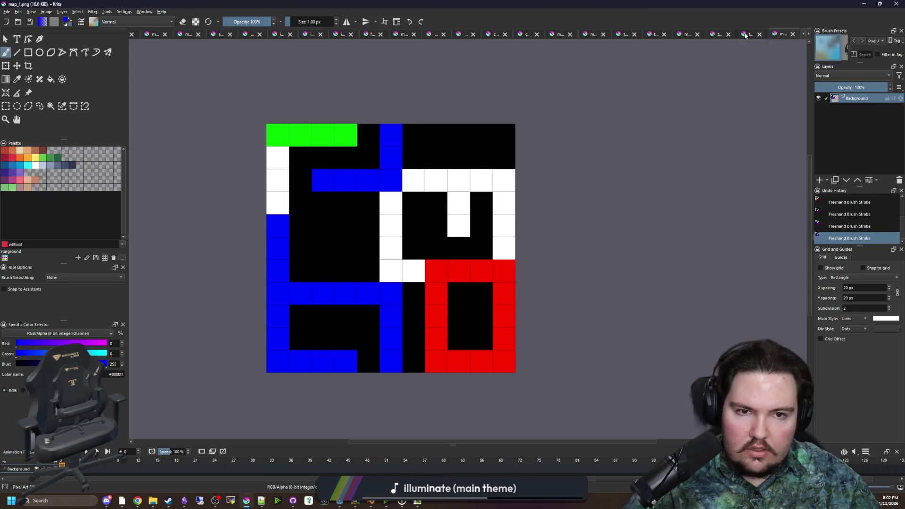
- Repaint the_compound's central red cell with sampled white, export the PNG, and return to Godot
{"action": "left_click", "coordinate": [745, 35]}
{"action": "scroll", "coordinate": [401, 245], "scroll_direction": "up", "scroll_amount": 1}
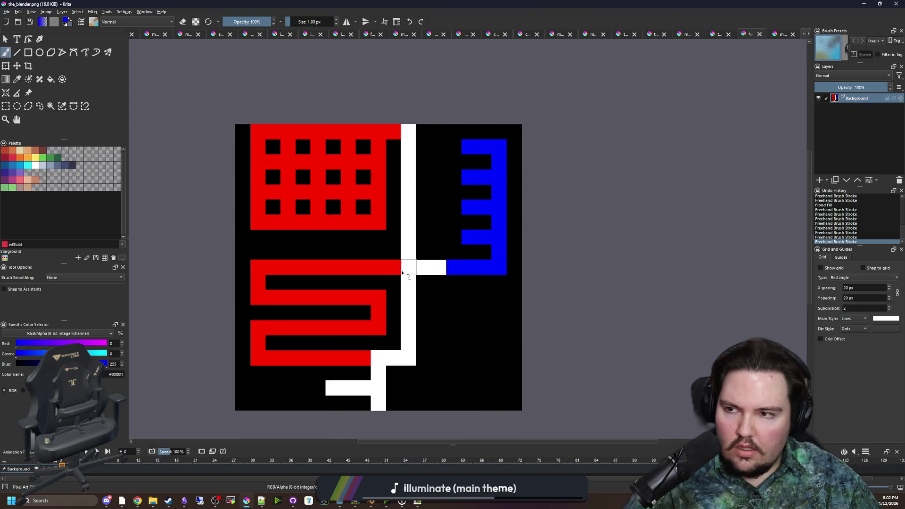
{"action": "left_click", "coordinate": [720, 34]}
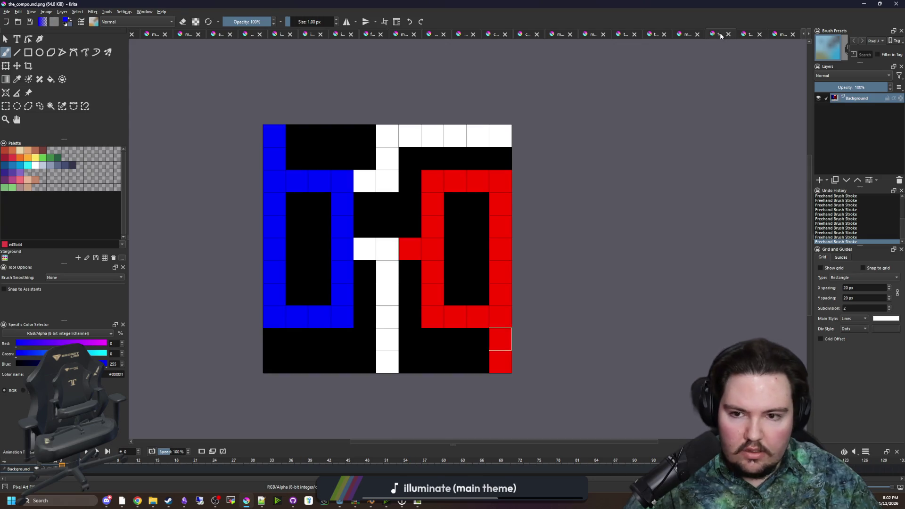
{"action": "left_click", "coordinate": [383, 250], "text": "ctrl"}
{"action": "left_click", "coordinate": [410, 250]}
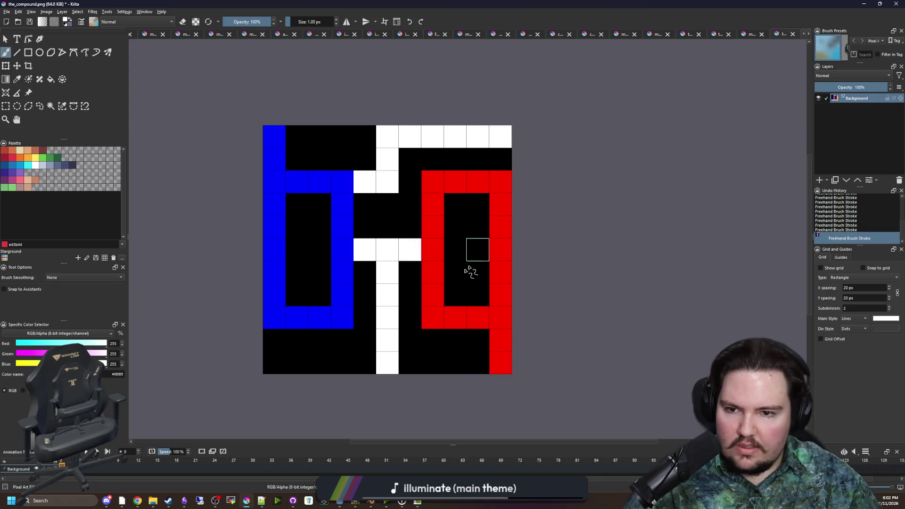
{"action": "key", "text": "ctrl+s"}
{"action": "left_click", "coordinate": [486, 315]}
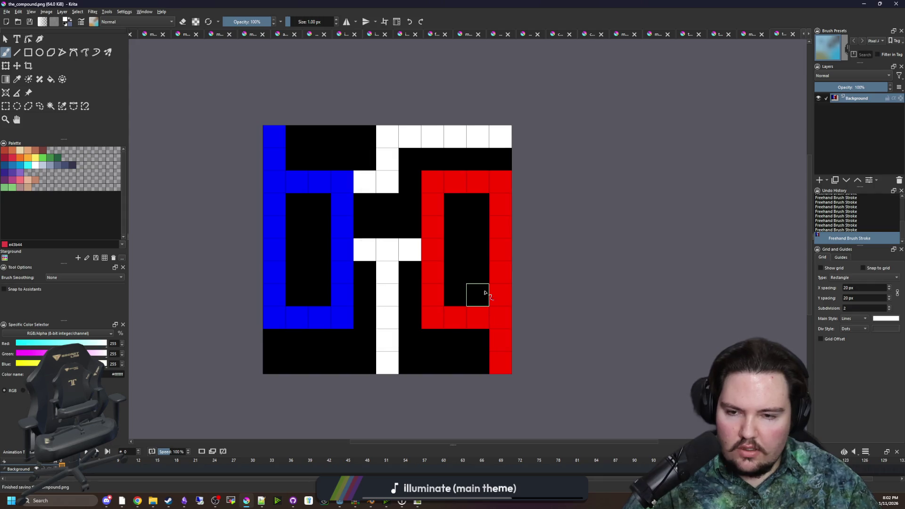
{"action": "key", "text": "alt+Tab"}
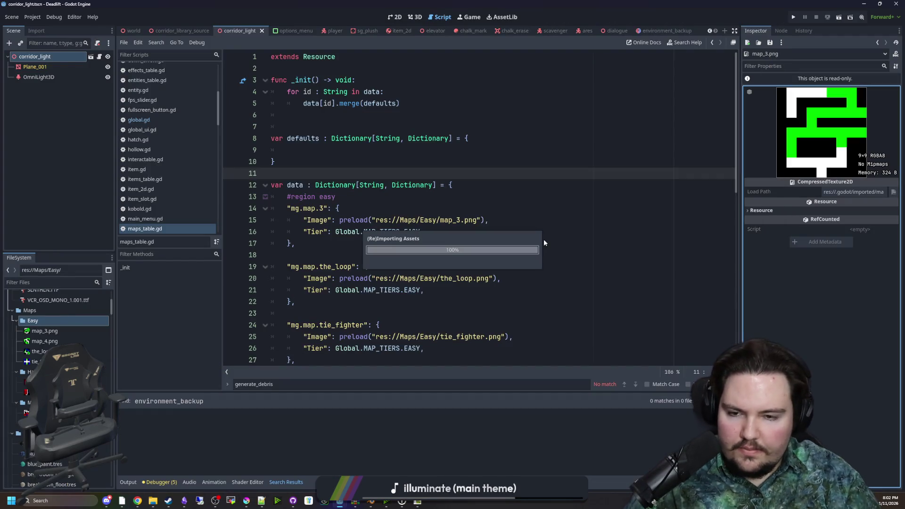
- Save the maps table script and preview map_3.png, map_4.png and the_loop.png in the Inspector
{"action": "key", "text": "ctrl+s"}
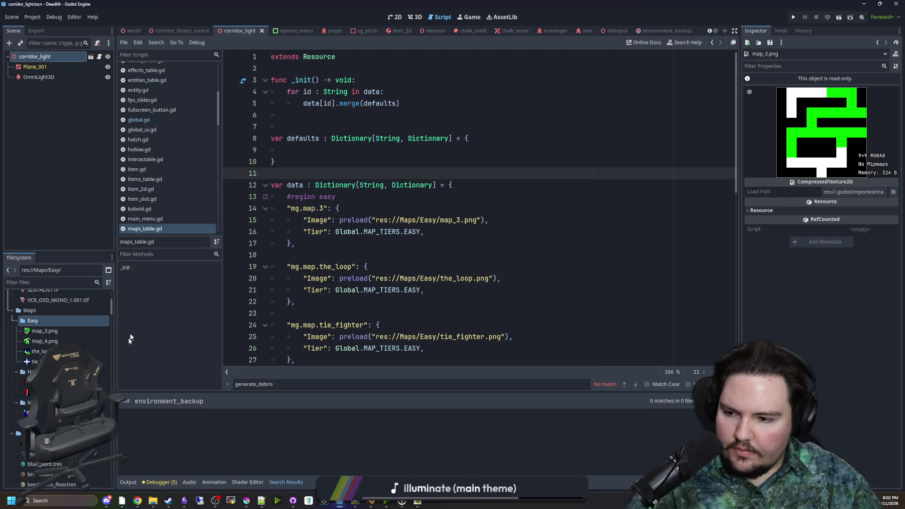
{"action": "left_click", "coordinate": [57, 362]}
{"action": "left_click", "coordinate": [59, 352]}
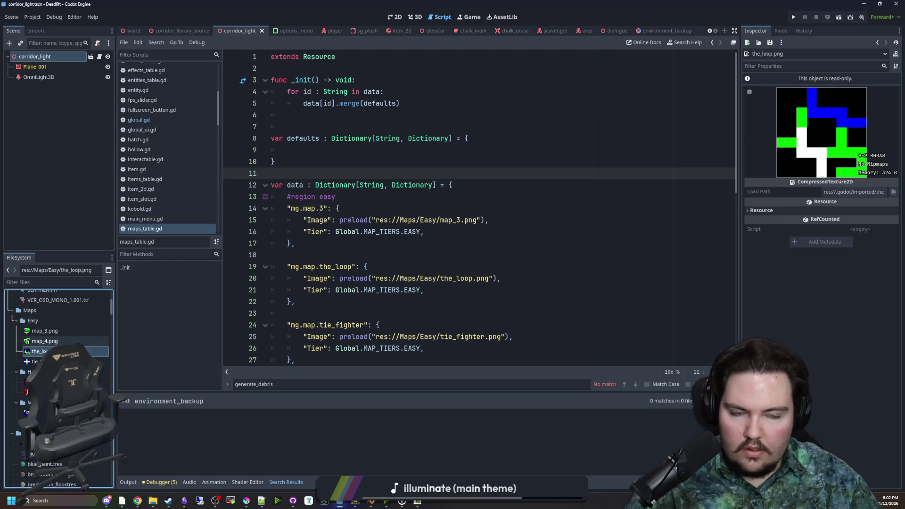
{"action": "left_click", "coordinate": [65, 342]}
{"action": "left_click", "coordinate": [60, 333]}
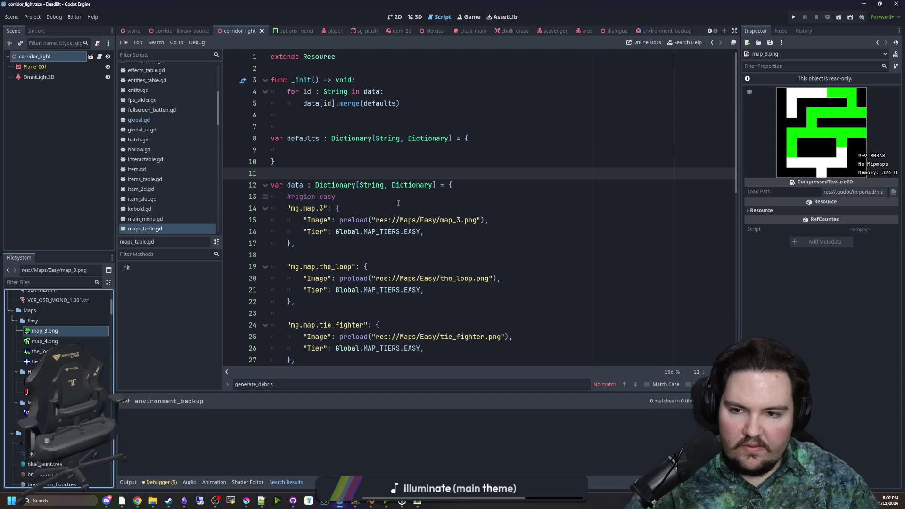
- Compare lines 10–11 of the maps table against the_loop.png and map_3.png previews
{"action": "left_click", "coordinate": [396, 197]}
{"action": "left_click", "coordinate": [386, 161]}
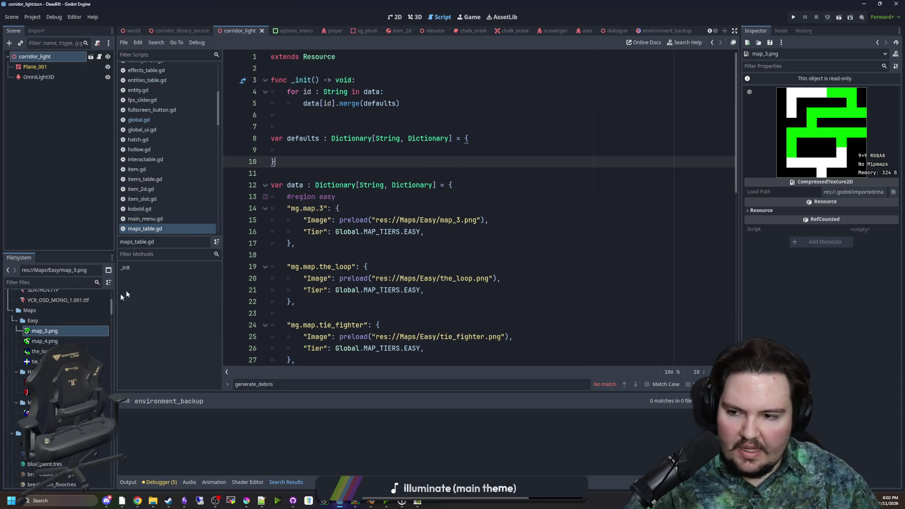
{"action": "left_click", "coordinate": [45, 351]}
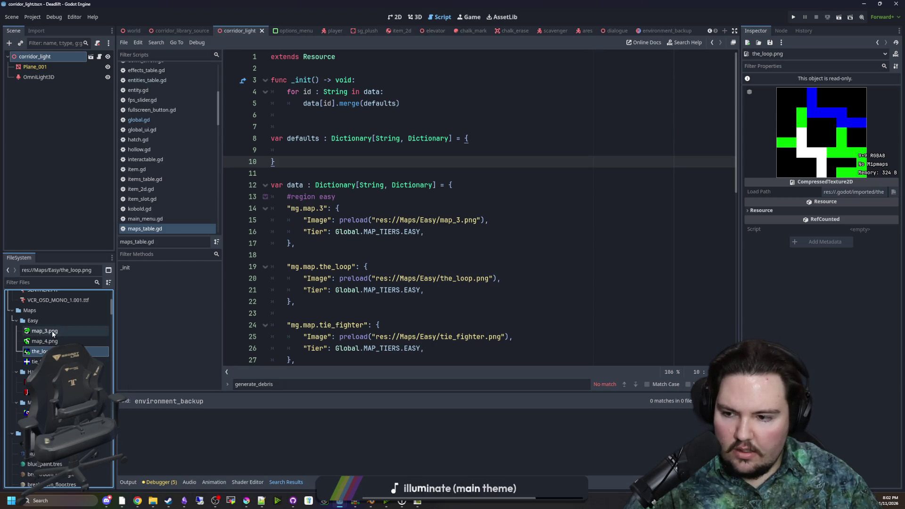
{"action": "left_click", "coordinate": [97, 331]}
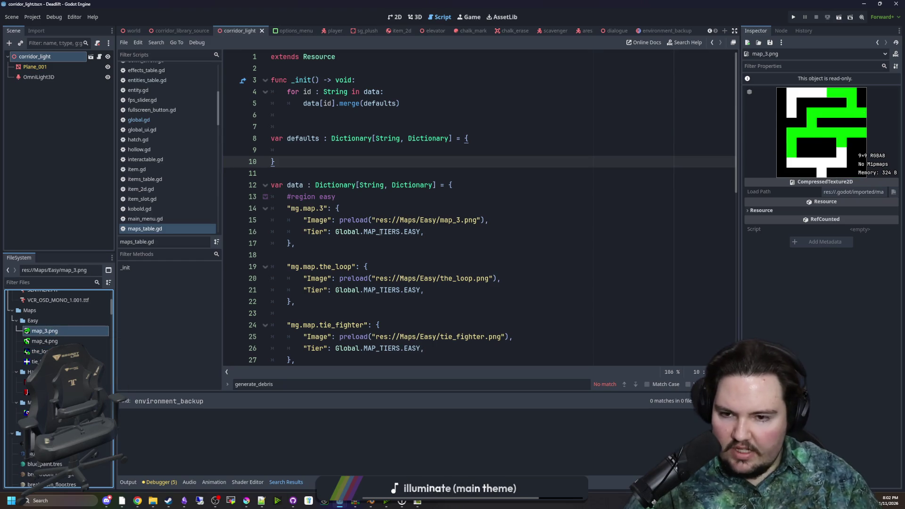
{"action": "left_click", "coordinate": [337, 243]}
{"action": "left_click", "coordinate": [337, 173]}
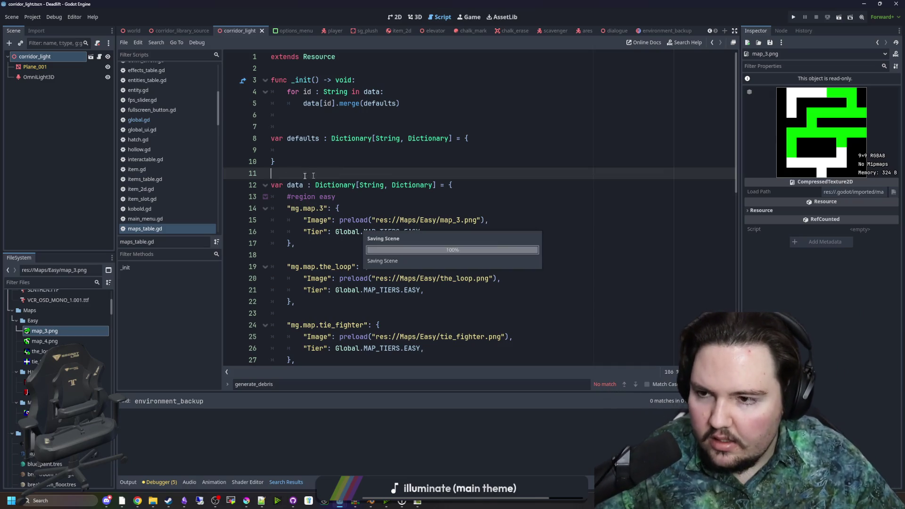
{"action": "left_click", "coordinate": [86, 282]}
- Filter the FileSystem dock for 'world' and open the world.gd script
{"action": "type", "text": "mult"}
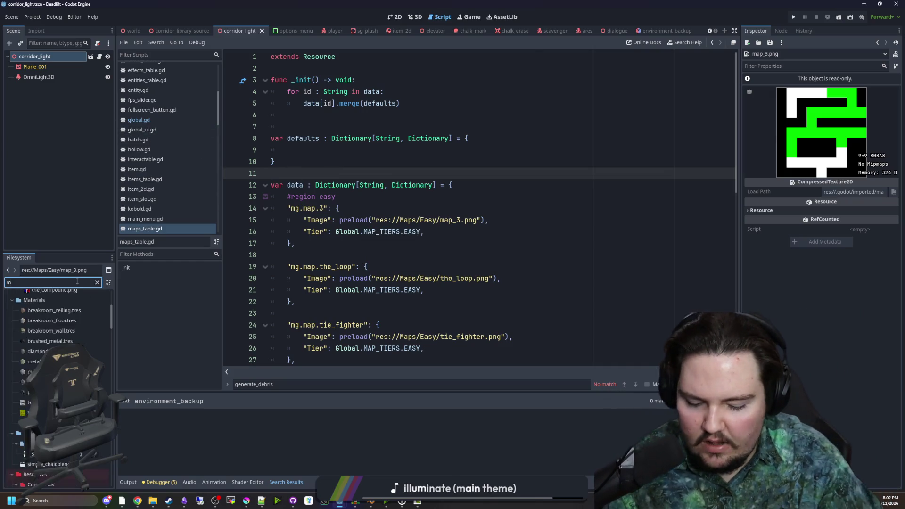
{"action": "left_click", "coordinate": [97, 282]}
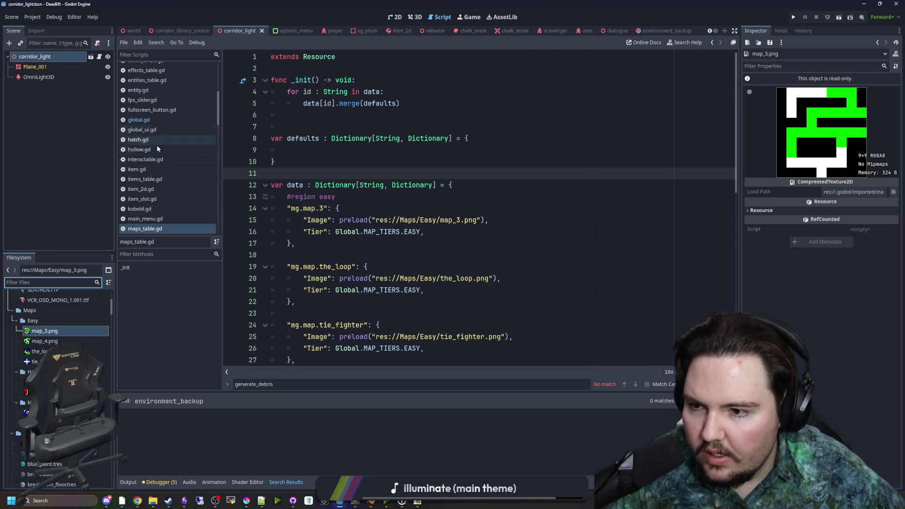
{"action": "scroll", "coordinate": [164, 133], "scroll_direction": "up", "scroll_amount": 5}
{"action": "scroll", "coordinate": [165, 177], "scroll_direction": "down", "scroll_amount": 3}
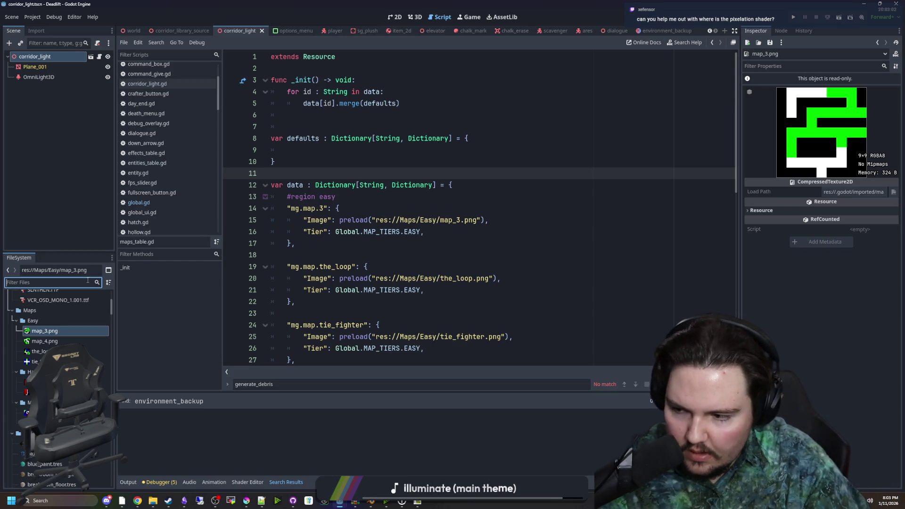
{"action": "type", "text": "world"}
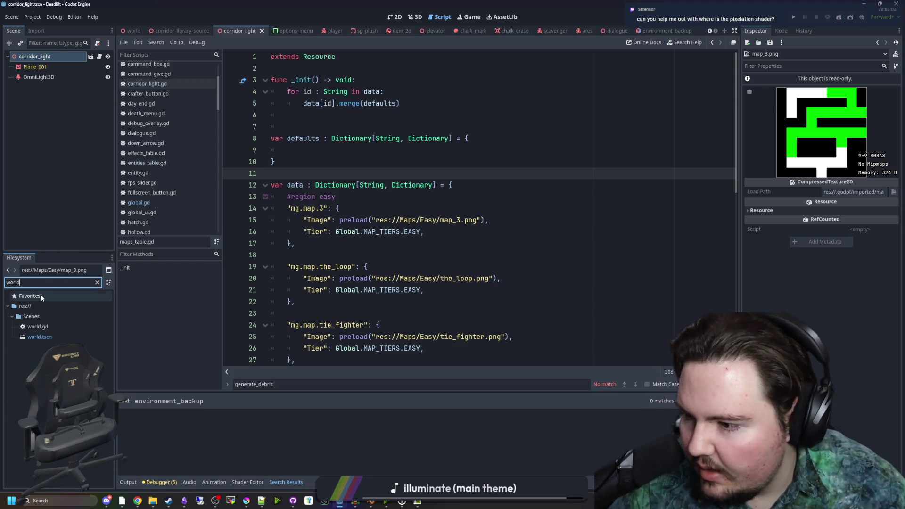
{"action": "double_click", "coordinate": [38, 326]}
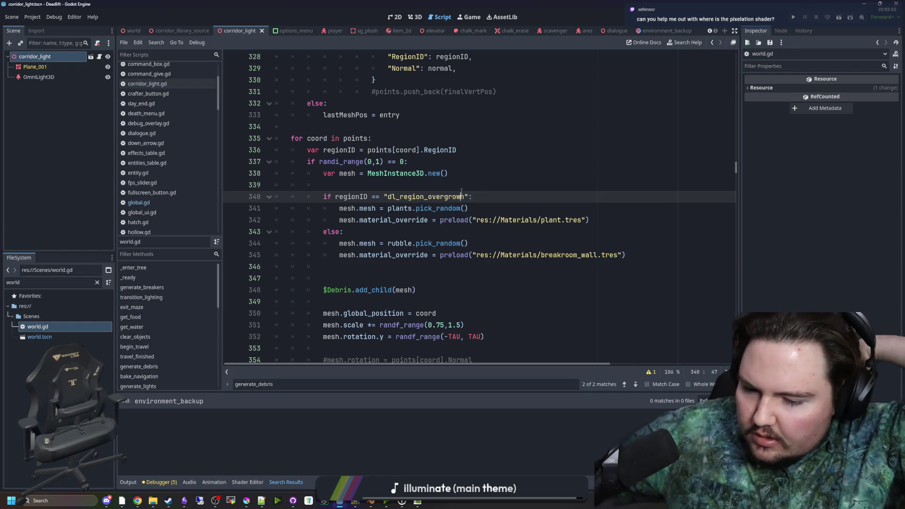
- Filter for 'effect' and open effect.gdshader in the shader editor
{"action": "left_click", "coordinate": [98, 282]}
{"action": "type", "text": "ef"}
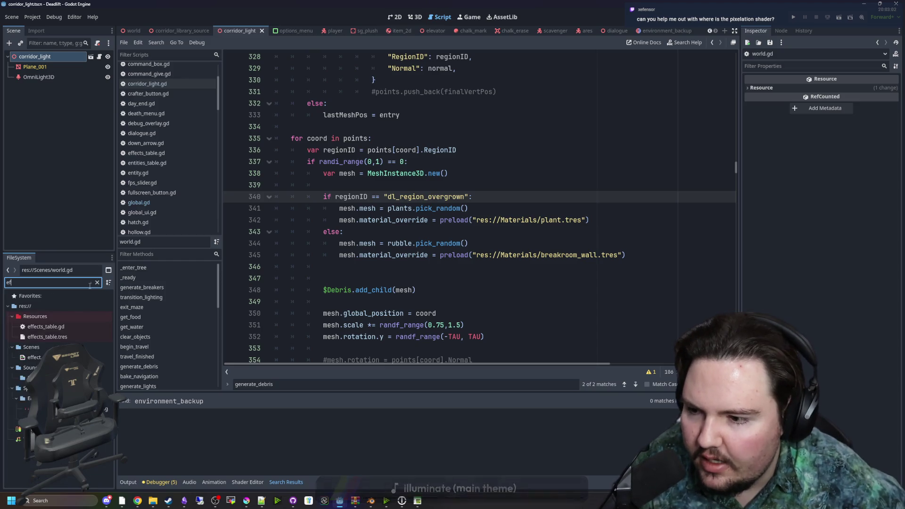
{"action": "type", "text": "fect"}
{"action": "double_click", "coordinate": [34, 358]}
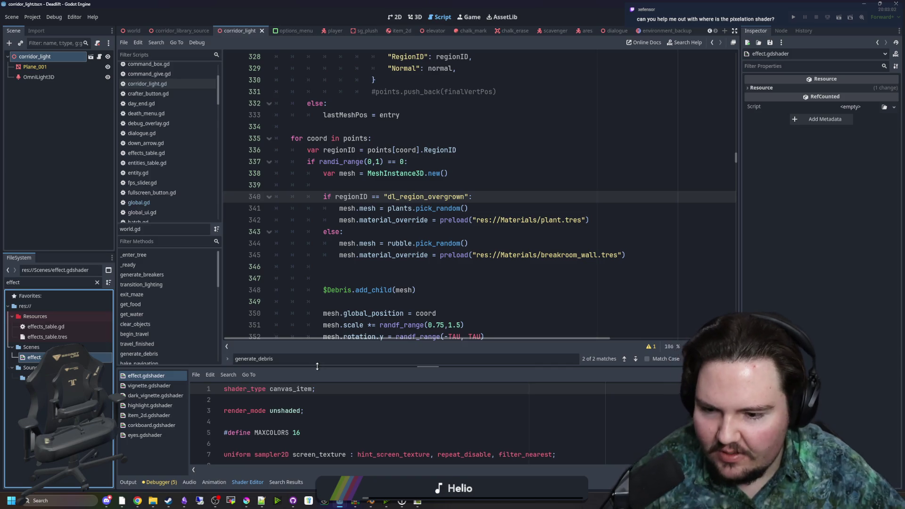
- Enlarge the shader editor and review effect.gdshader's colors and enabled uniforms
{"action": "left_click_drag", "start_coordinate": [320, 367], "coordinate": [321, 242]}
{"action": "scroll", "coordinate": [420, 344], "scroll_direction": "down", "scroll_amount": 13}
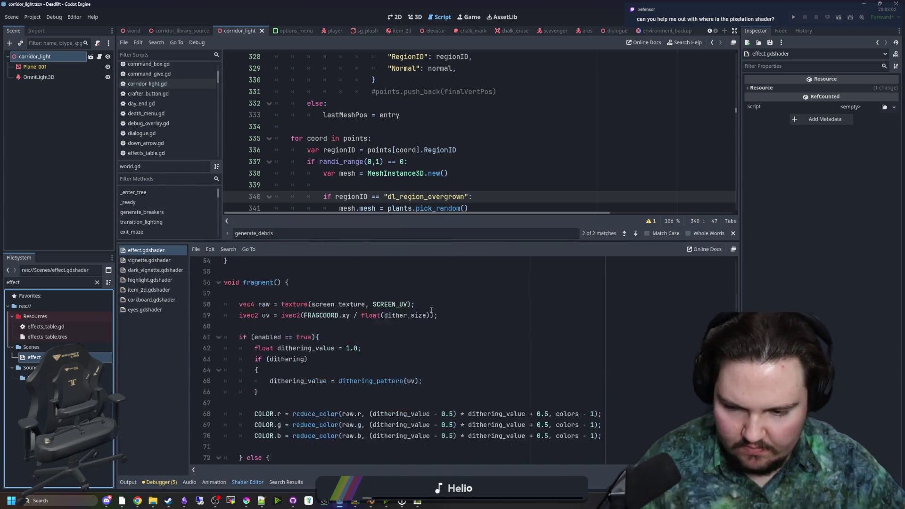
{"action": "scroll", "coordinate": [382, 327], "scroll_direction": "up", "scroll_amount": 13}
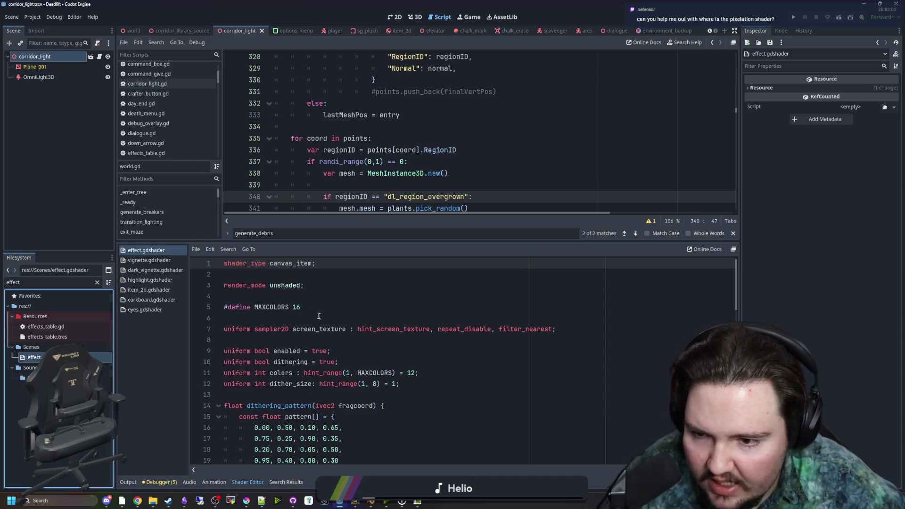
{"action": "left_click", "coordinate": [312, 318]}
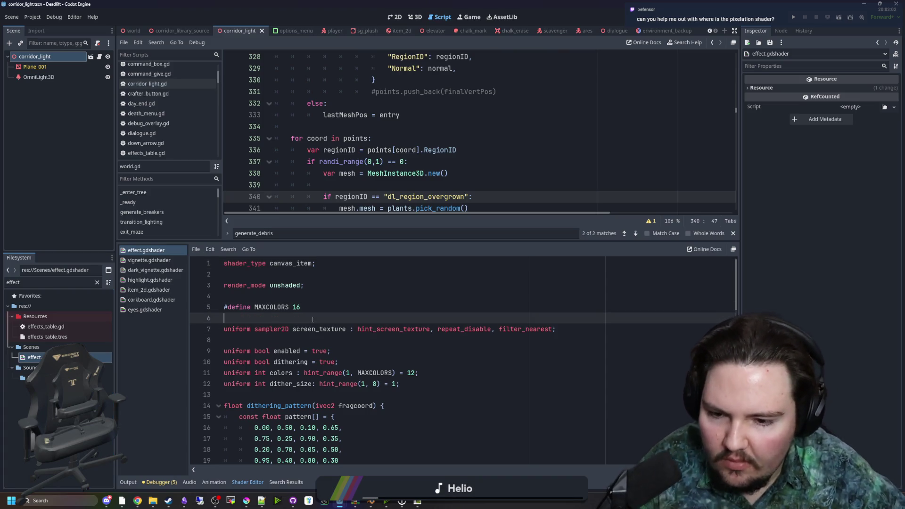
{"action": "scroll", "coordinate": [321, 319], "scroll_direction": "down", "scroll_amount": 2}
{"action": "mouse_move", "coordinate": [439, 305]}
{"action": "left_mouse_down"}
{"action": "mouse_move", "coordinate": [223, 285]}
{"action": "mouse_move", "coordinate": [222, 307]}
{"action": "left_mouse_up"}
{"action": "left_click", "coordinate": [284, 284]}
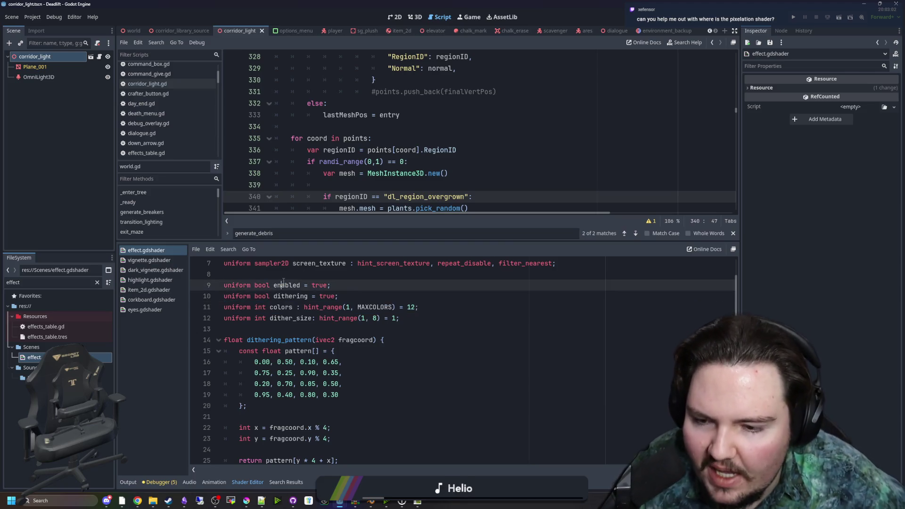
{"action": "left_click", "coordinate": [298, 273]}
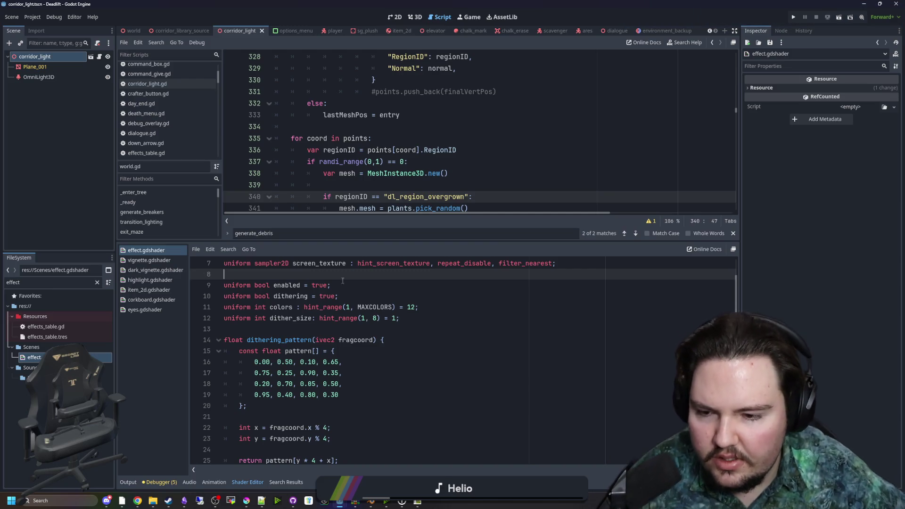
{"action": "scroll", "coordinate": [396, 297], "scroll_direction": "up", "scroll_amount": 2}
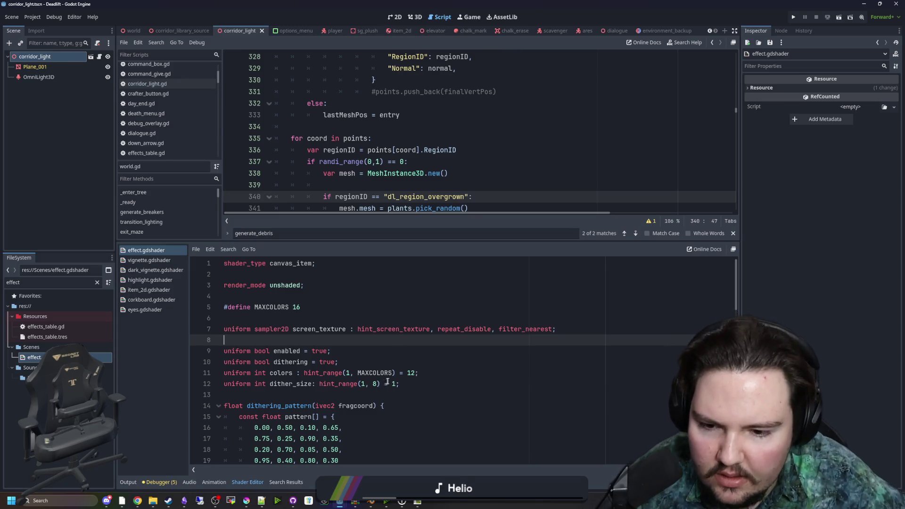
- Review the dithering_pattern values, save the shader, and clear the FileSystem filter
{"action": "left_click", "coordinate": [411, 373]}
{"action": "left_click", "coordinate": [412, 344]}
{"action": "scroll", "coordinate": [396, 336], "scroll_direction": "down", "scroll_amount": 3}
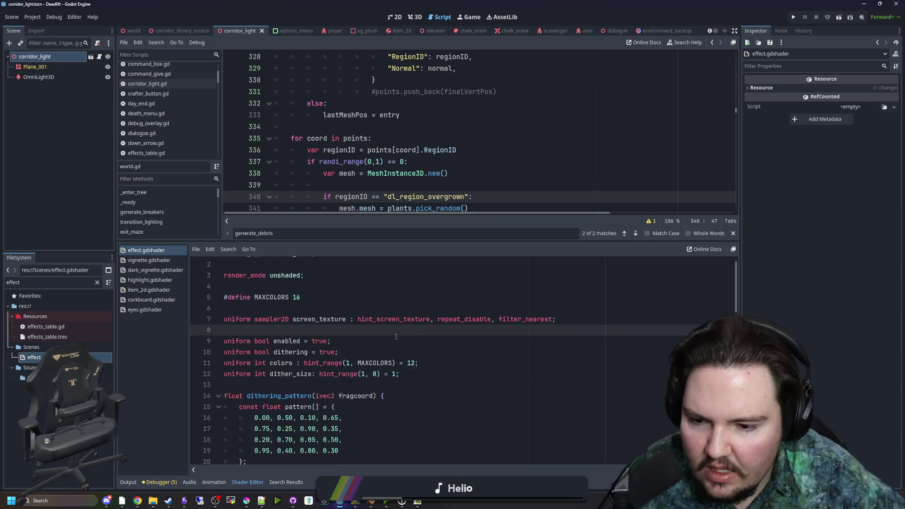
{"action": "left_click_drag", "start_coordinate": [228, 438], "coordinate": [241, 295]}
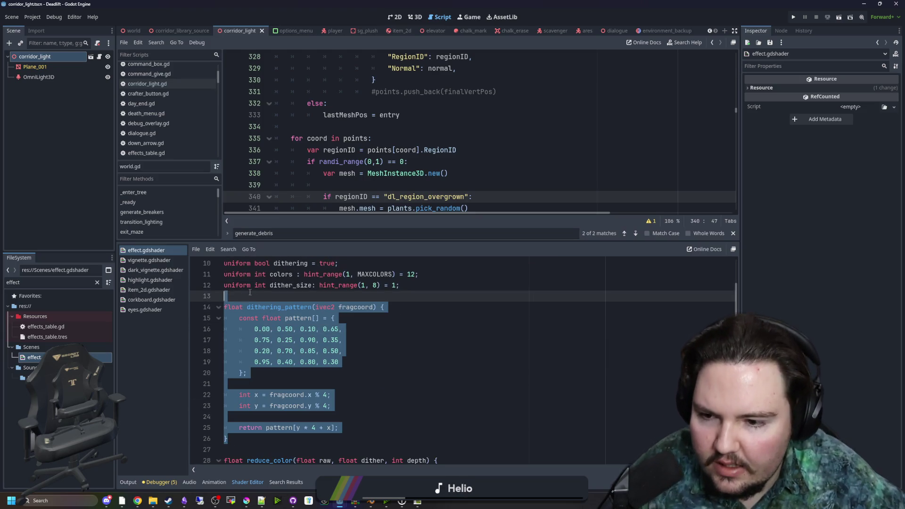
{"action": "left_click", "coordinate": [261, 294]}
{"action": "mouse_move", "coordinate": [338, 372]}
{"action": "left_mouse_down"}
{"action": "mouse_move", "coordinate": [283, 360]}
{"action": "mouse_move", "coordinate": [255, 325]}
{"action": "left_mouse_up"}
{"action": "left_click", "coordinate": [249, 297]}
{"action": "scroll", "coordinate": [249, 297], "scroll_direction": "down", "scroll_amount": 16}
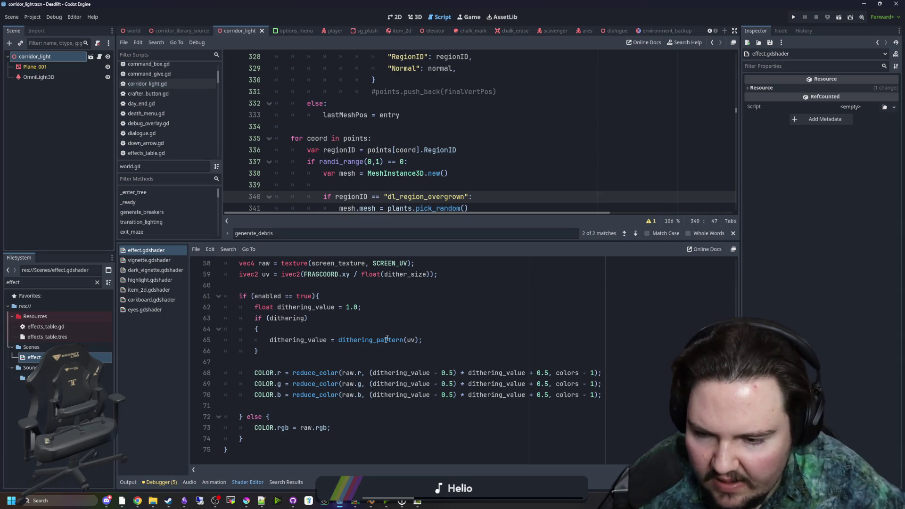
{"action": "scroll", "coordinate": [335, 322], "scroll_direction": "up", "scroll_amount": 11}
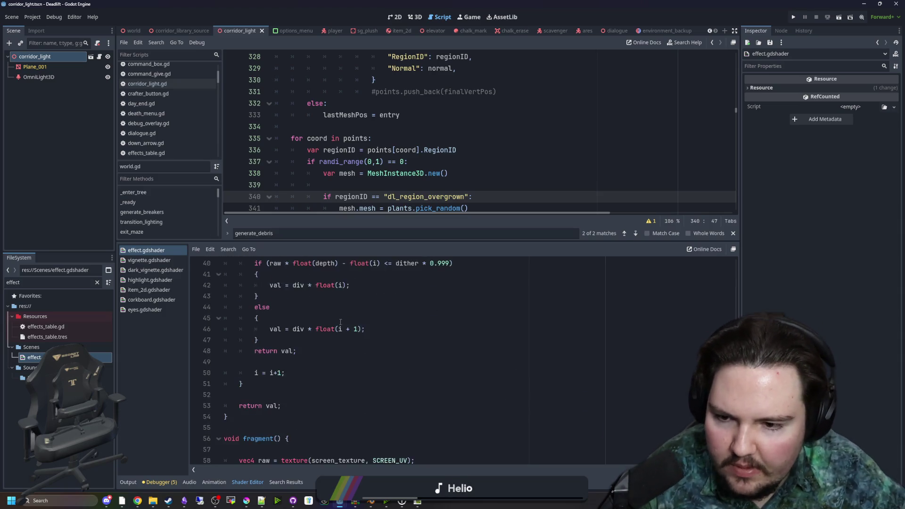
{"action": "left_click", "coordinate": [343, 287]}
{"action": "key", "text": "ctrl+s"}
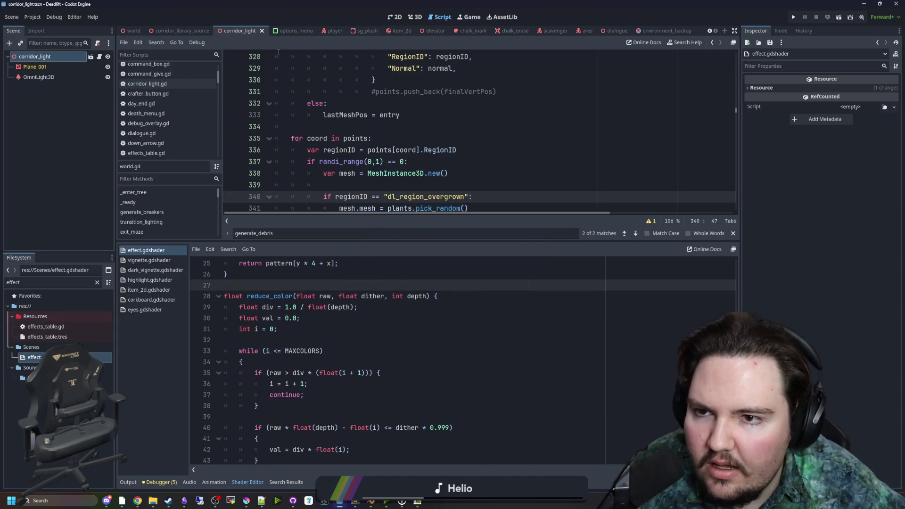
{"action": "left_click", "coordinate": [97, 283]}
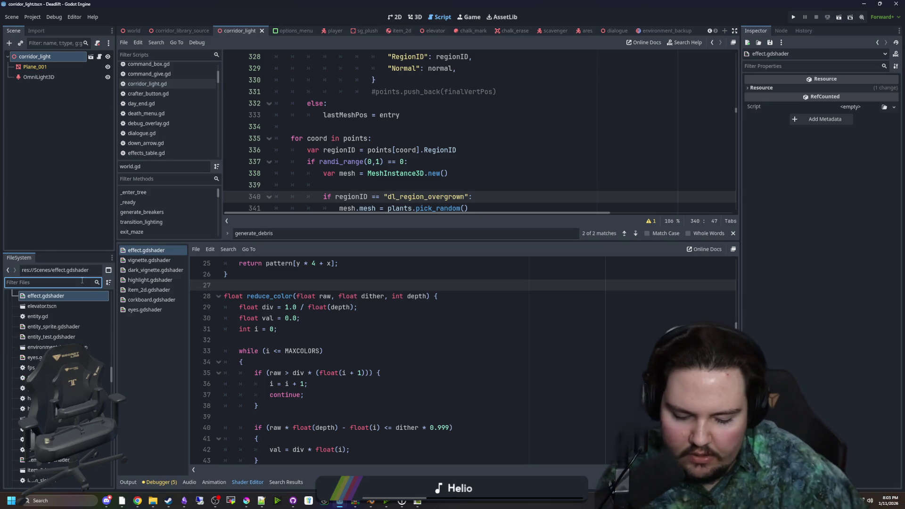
- Open world.tscn and show its CanvasLayer children in the 2D view
{"action": "type", "text": "world"}
{"action": "left_click", "coordinate": [42, 337]}
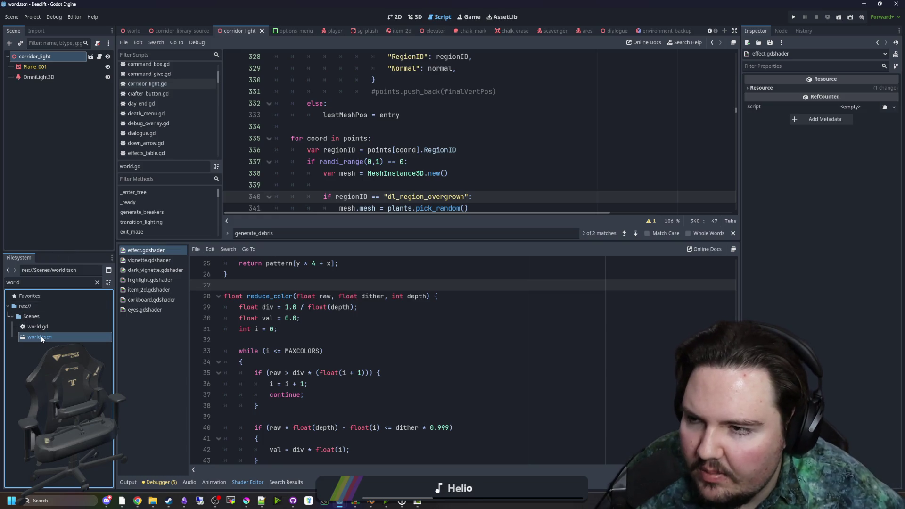
{"action": "double_click", "coordinate": [39, 337]}
{"action": "left_click", "coordinate": [39, 111]}
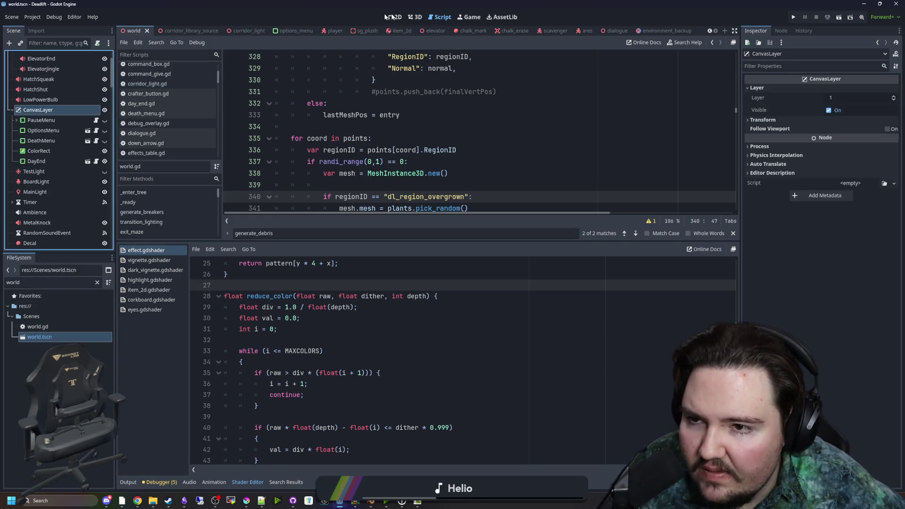
{"action": "key", "text": "ctrl+F2"}
{"action": "left_click", "coordinate": [37, 120]}
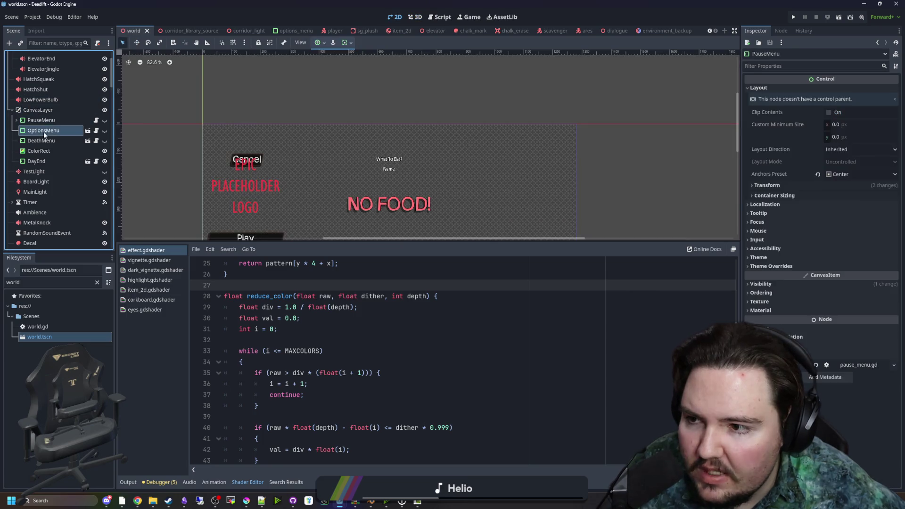
{"action": "left_click", "coordinate": [39, 151]}
{"action": "scroll", "coordinate": [261, 123], "scroll_direction": "down", "scroll_amount": 2}
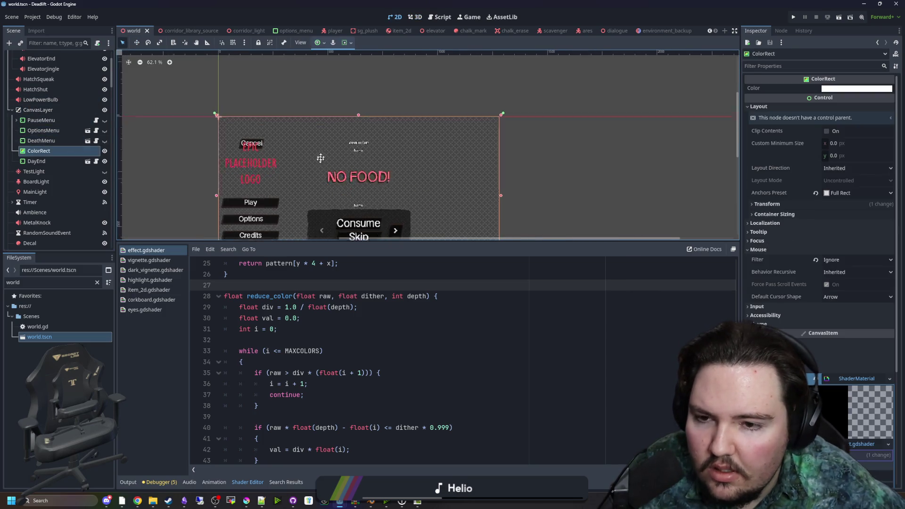
{"action": "scroll", "coordinate": [322, 131], "scroll_direction": "down", "scroll_amount": 1}
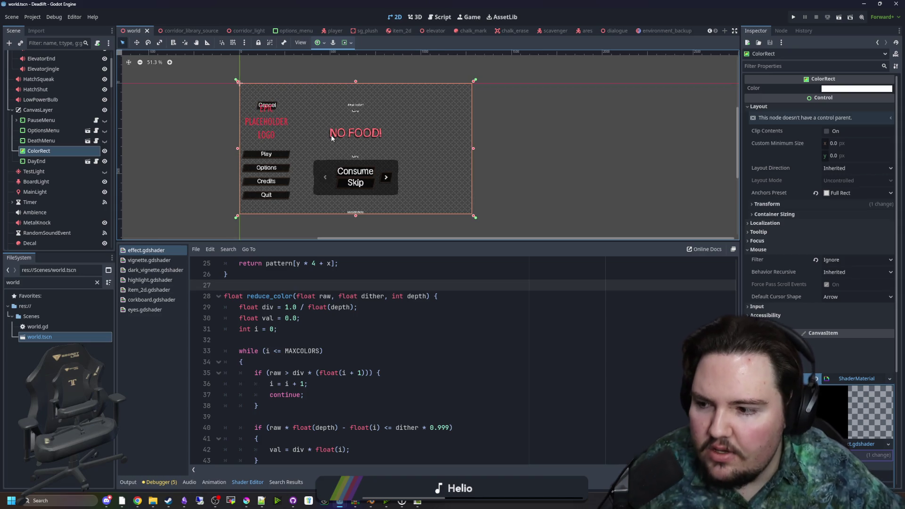
{"action": "scroll", "coordinate": [332, 138], "scroll_direction": "up", "scroll_amount": 1}
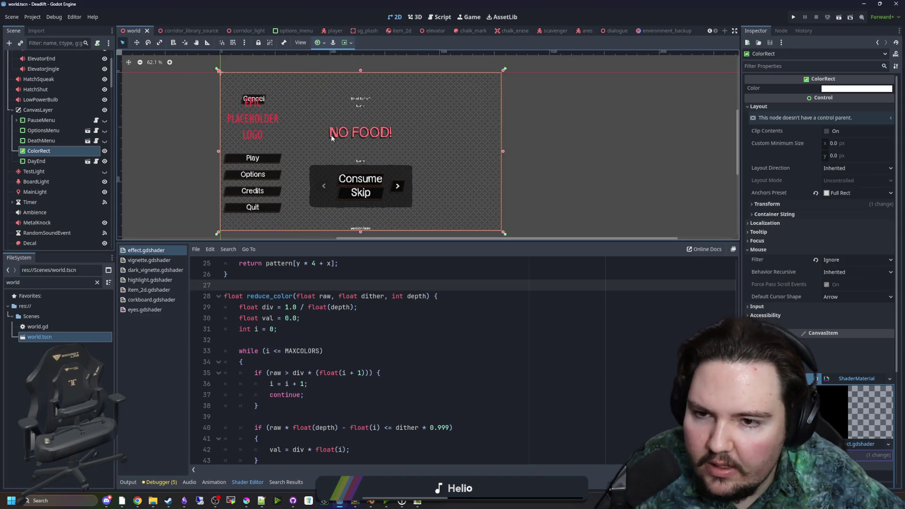
- Select the ColorRect overlay and toggle its visibility off and back on
{"action": "left_click", "coordinate": [36, 161]}
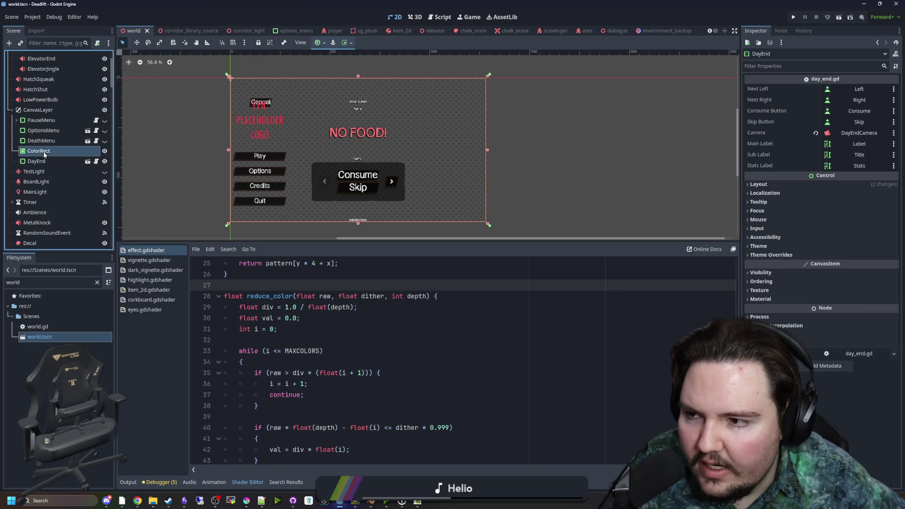
{"action": "left_click", "coordinate": [57, 151]}
{"action": "left_click", "coordinate": [105, 151]}
{"action": "left_click", "coordinate": [105, 151]}
{"action": "scroll", "coordinate": [328, 166], "scroll_direction": "up", "scroll_amount": 3}
{"action": "scroll", "coordinate": [328, 166], "scroll_direction": "up", "scroll_amount": 1}
{"action": "scroll", "coordinate": [328, 166], "scroll_direction": "down", "scroll_amount": 5}
- Save world.tscn with the ColorRect overlay visible
{"action": "key", "text": "ctrl+s"}
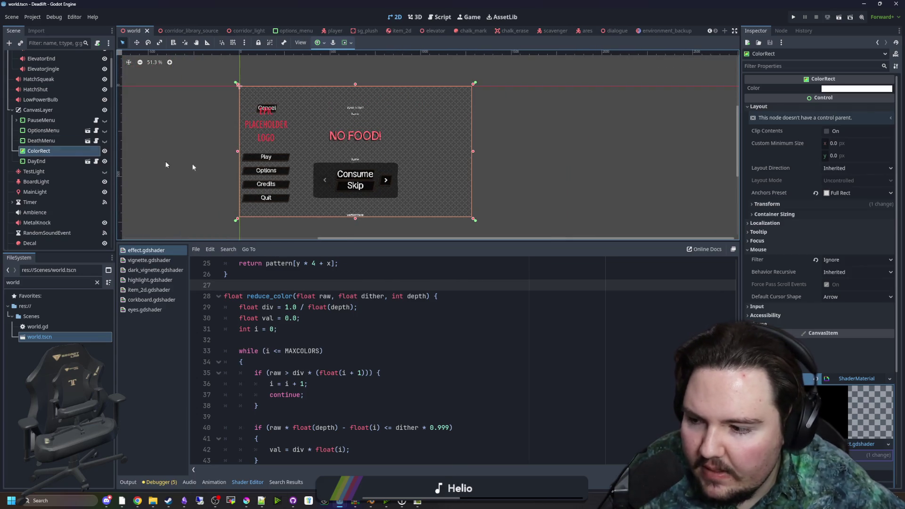
{"action": "scroll", "coordinate": [307, 158], "scroll_direction": "up", "scroll_amount": 2}
{"action": "key", "text": "ctrl+s"}
{"action": "scroll", "coordinate": [454, 116], "scroll_direction": "down", "scroll_amount": 1}
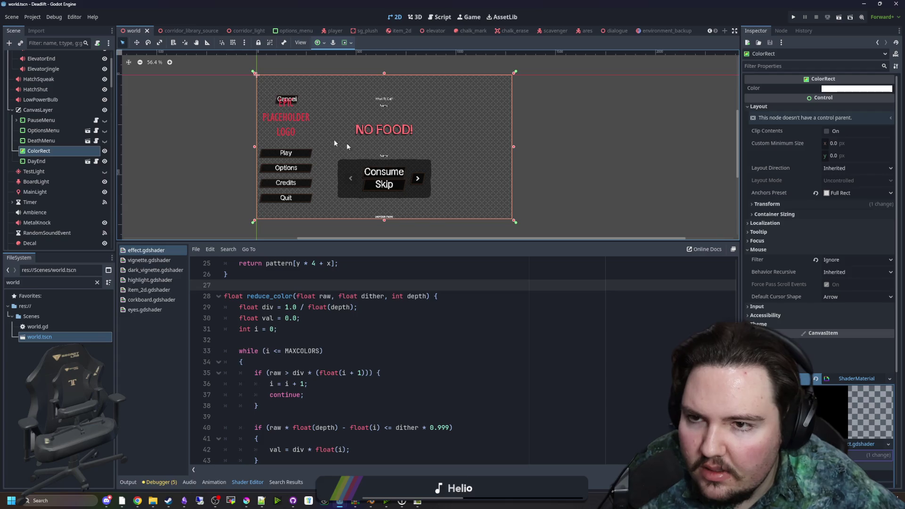
{"action": "key", "text": "ctrl+s"}
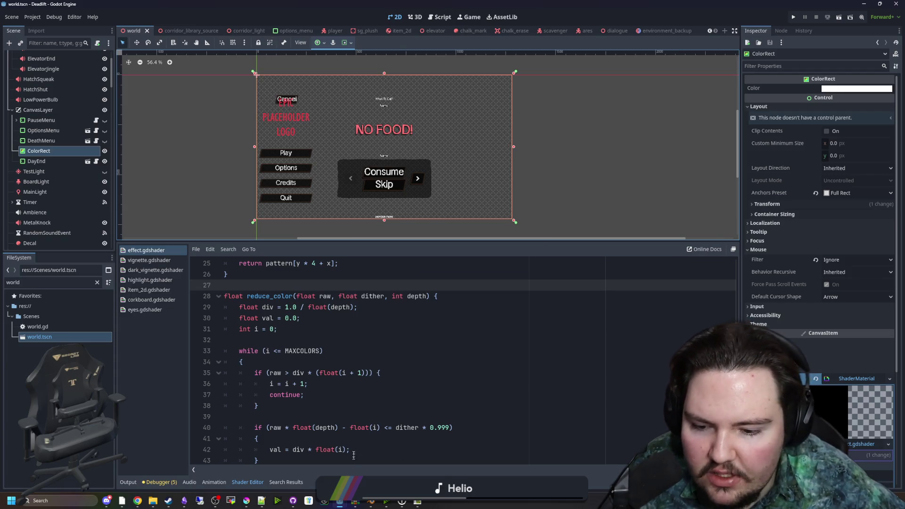
{"action": "left_click", "coordinate": [420, 406]}
{"action": "left_click", "coordinate": [297, 332]}
{"action": "key", "text": "ctrl+s"}
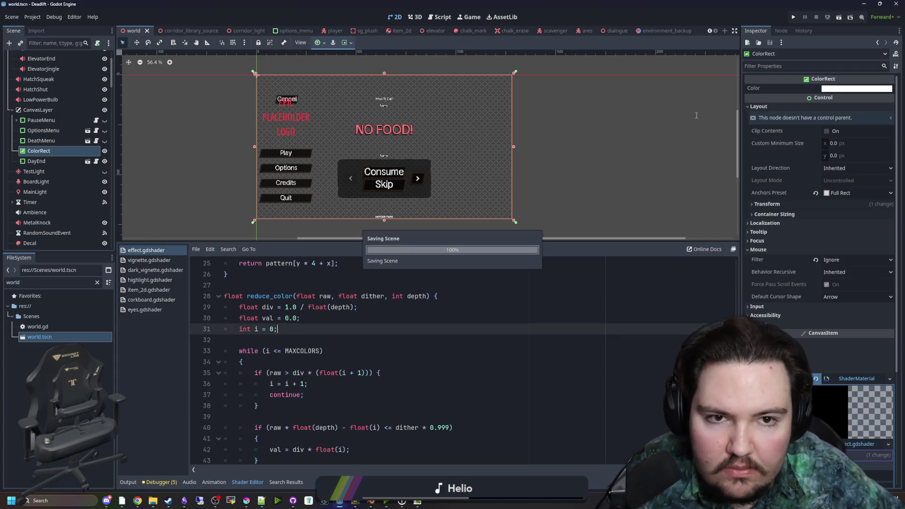
- Open world.gd from the ares scene, enlarge the script panel, and save
{"action": "left_click", "coordinate": [586, 30]}
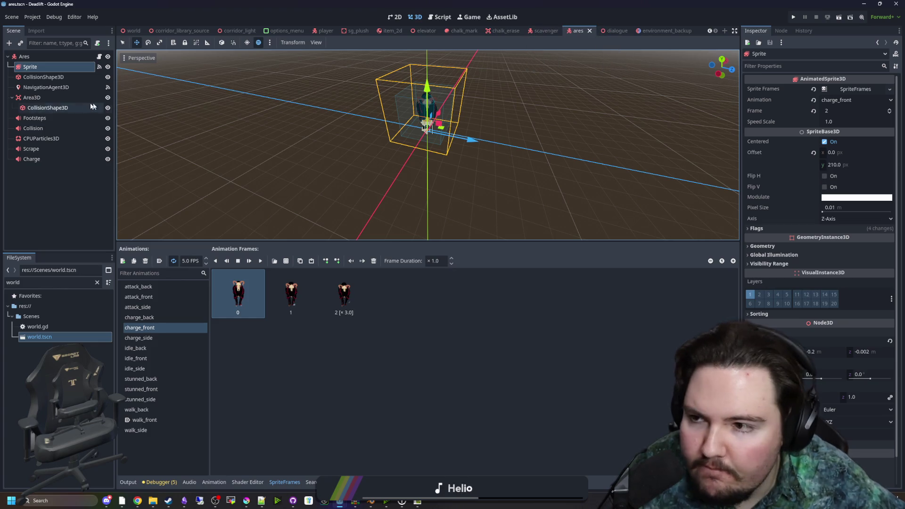
{"action": "left_click", "coordinate": [50, 327]}
{"action": "double_click", "coordinate": [50, 327]}
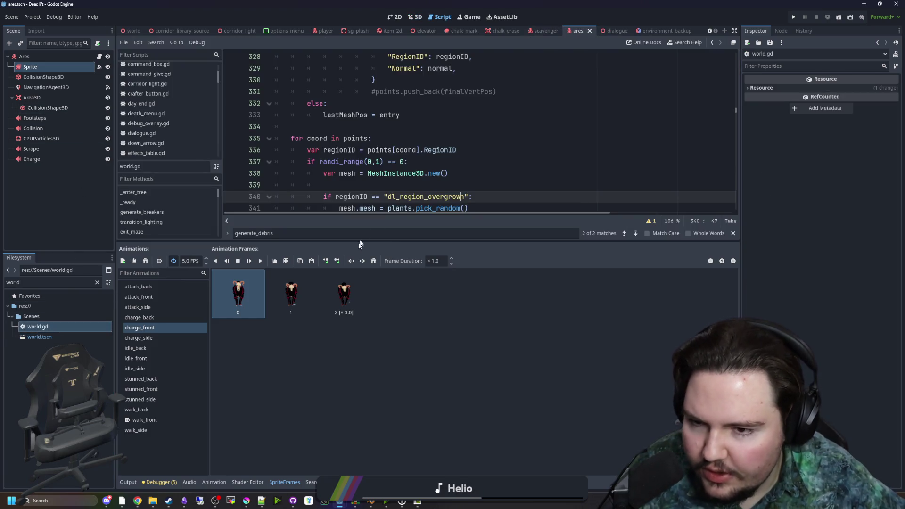
{"action": "left_click", "coordinate": [442, 238]}
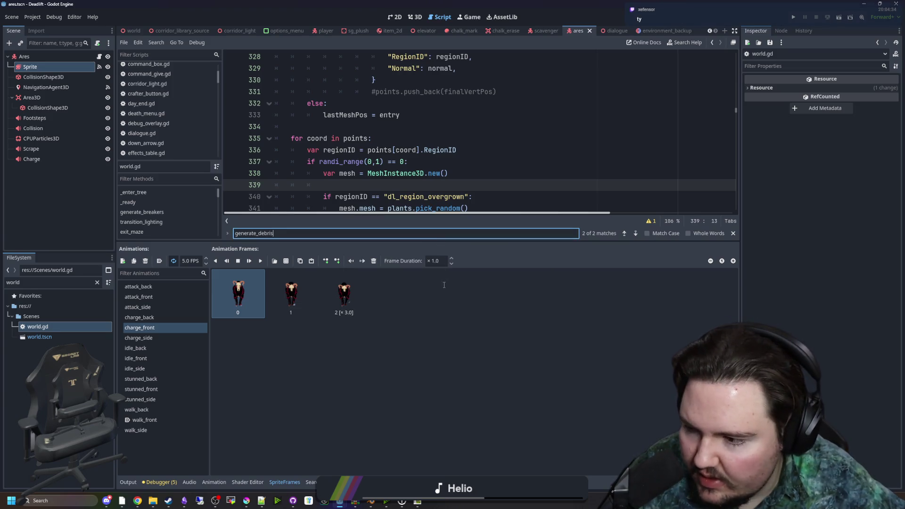
{"action": "left_click_drag", "start_coordinate": [442, 242], "coordinate": [443, 367]}
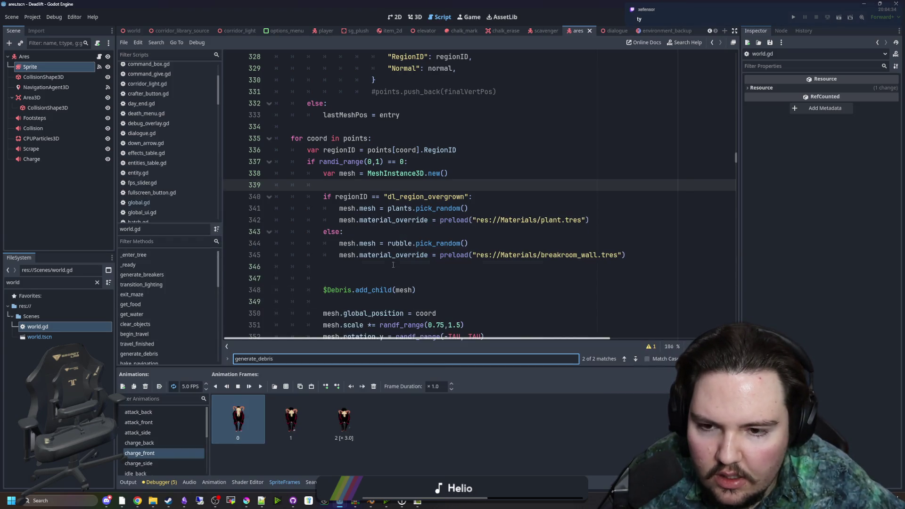
{"action": "left_click", "coordinate": [393, 265]}
{"action": "key", "text": "ctrl+s"}
- Scroll up to travel_finished() and add a blank line after level += 1
{"action": "scroll", "coordinate": [411, 255], "scroll_direction": "up", "scroll_amount": 10}
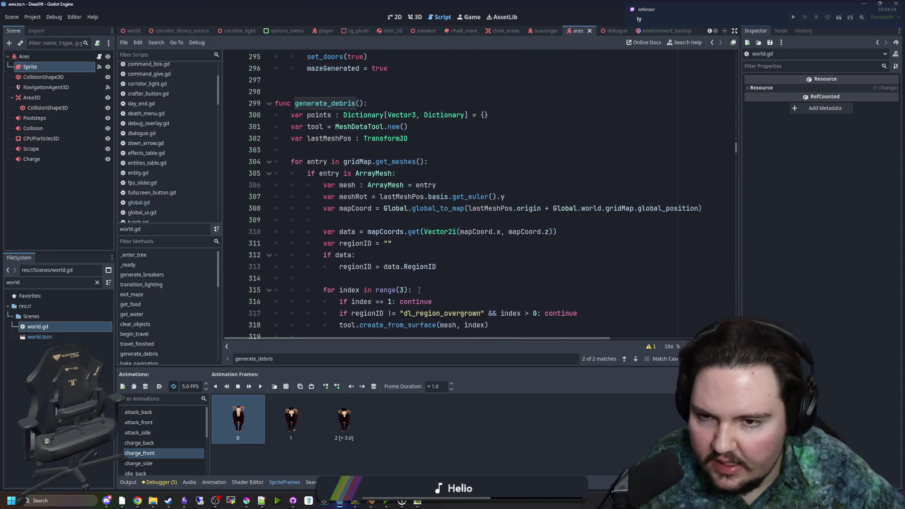
{"action": "scroll", "coordinate": [411, 255], "scroll_direction": "up", "scroll_amount": 10}
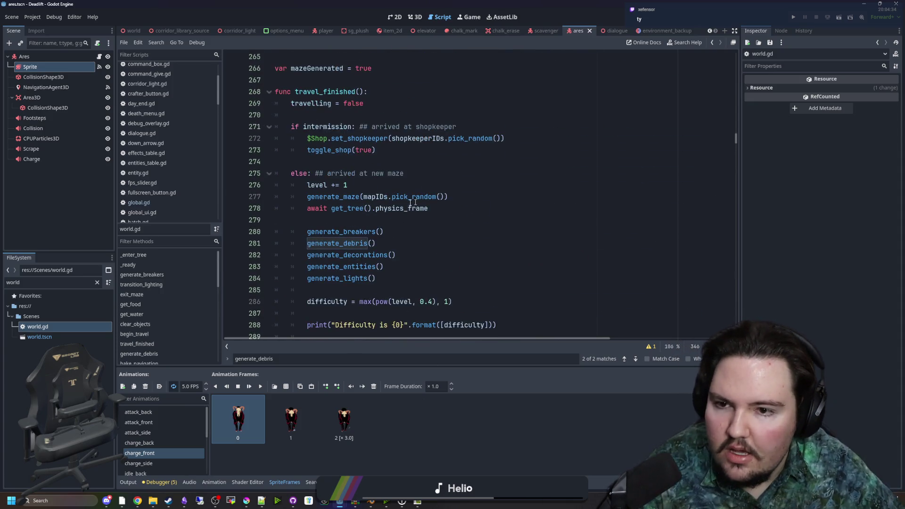
{"action": "left_click", "coordinate": [372, 184]}
{"action": "key", "text": "Return"}
{"action": "key", "text": "Return"}
- Replace mapIDs.pick_random() with get_map_id() in travel_finished's generate_maze call
{"action": "key", "text": "Up"}
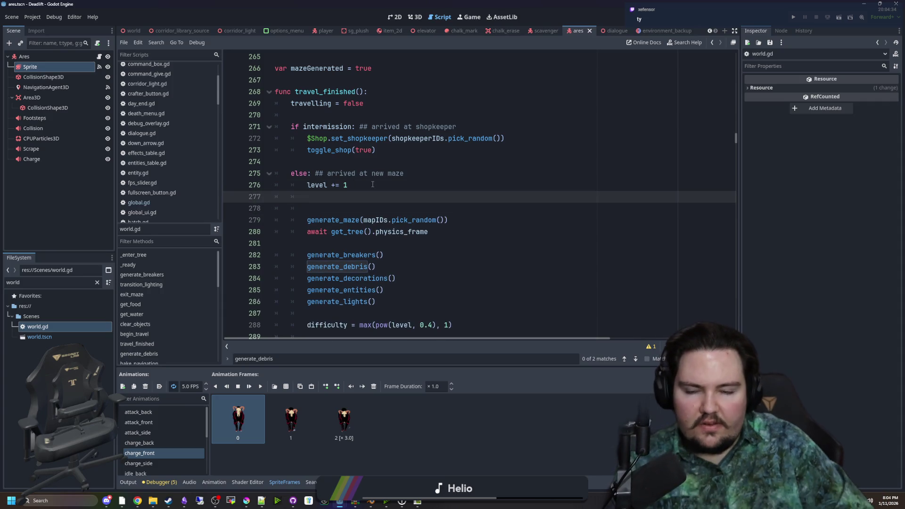
{"action": "key", "text": "Return"}
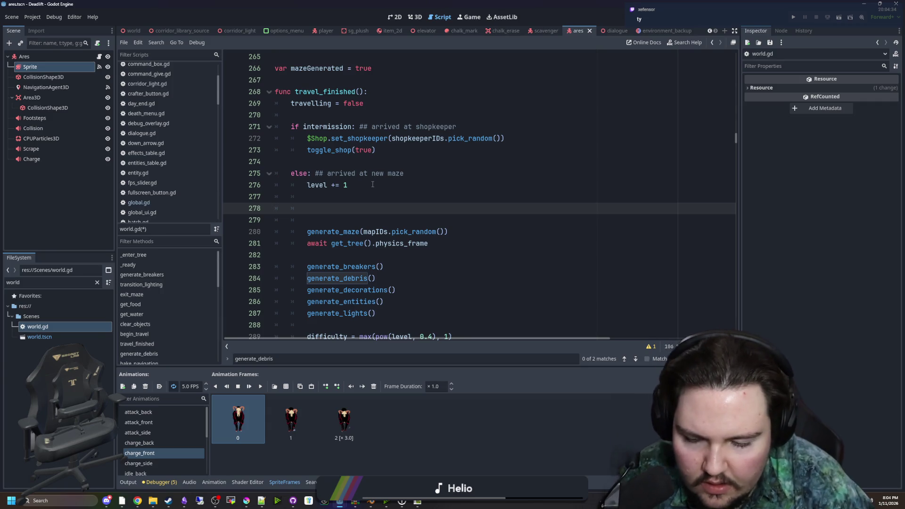
{"action": "type", "text": "get_map_id()"}
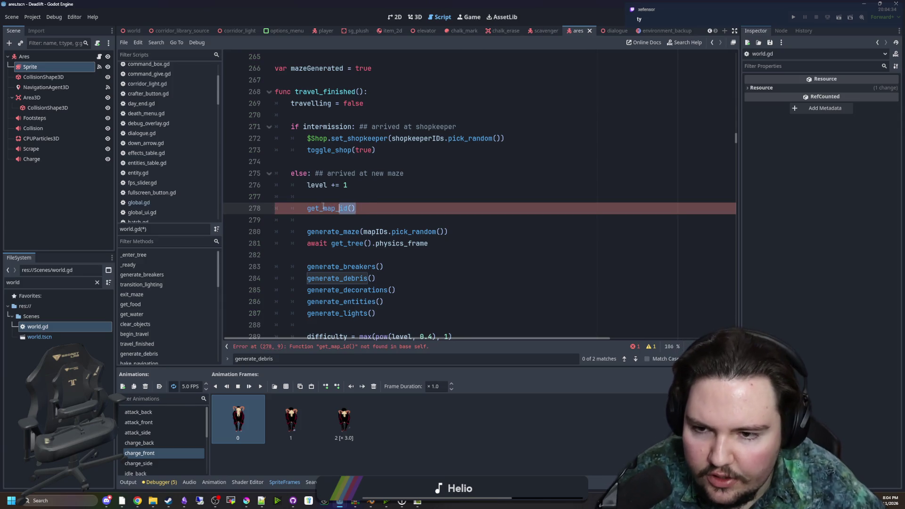
{"action": "mouse_move", "coordinate": [447, 231]}
{"action": "left_mouse_down"}
{"action": "mouse_move", "coordinate": [366, 232]}
{"action": "mouse_move", "coordinate": [307, 207]}
{"action": "mouse_move", "coordinate": [273, 220]}
{"action": "left_mouse_up"}
{"action": "left_click", "coordinate": [362, 231]}
{"action": "key", "text": "BackSpace"}
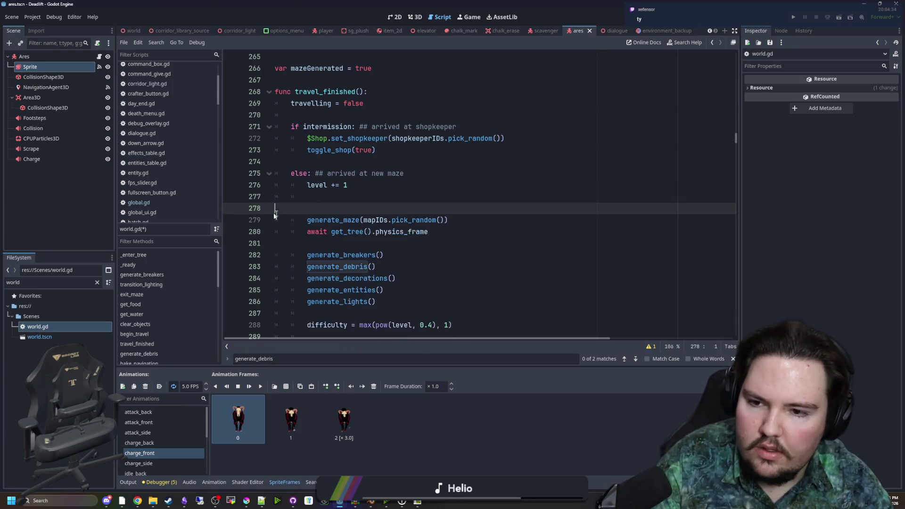
{"action": "key", "text": "BackSpace"}
{"action": "left_click_drag", "start_coordinate": [446, 208], "coordinate": [359, 207]}
{"action": "type", "text": "get_map_id()"}
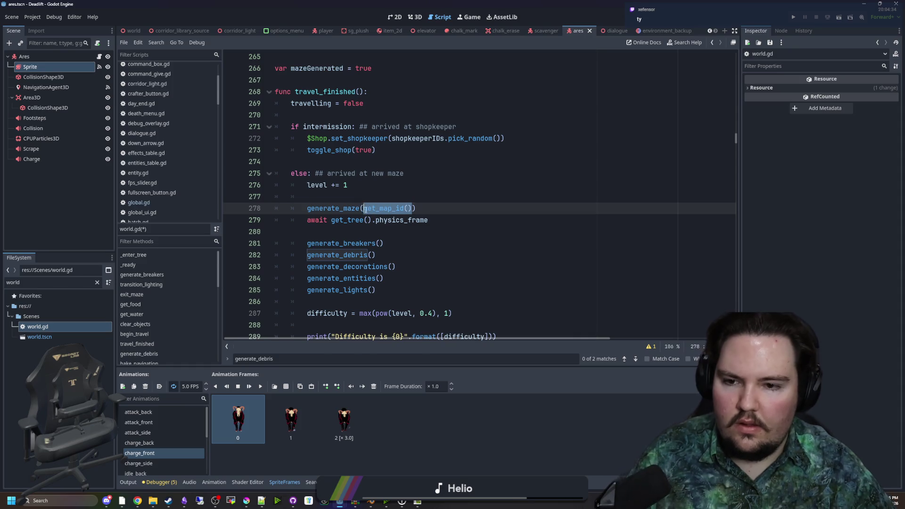
- Below the travel_finished block, declare 'func get_map_id():' by pasting the name after 'func'
{"action": "scroll", "coordinate": [391, 248], "scroll_direction": "down", "scroll_amount": 5}
{"action": "left_click", "coordinate": [310, 231]}
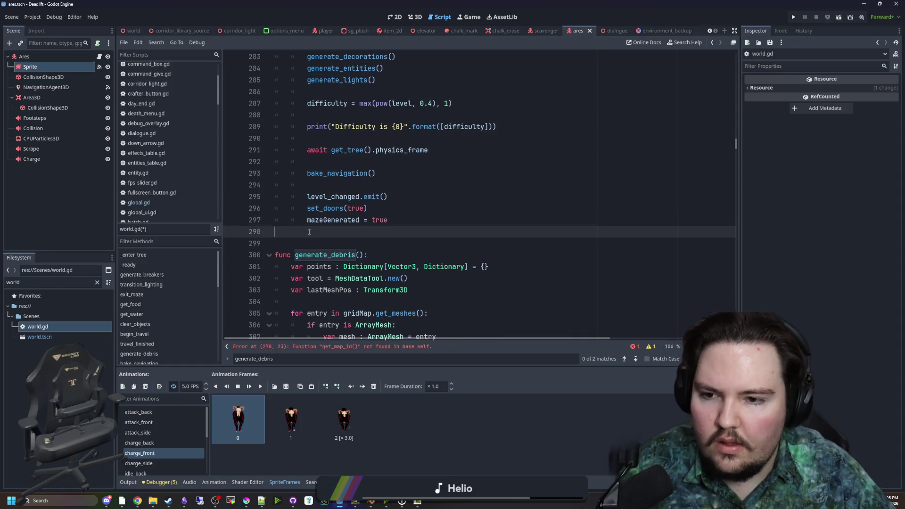
{"action": "key", "text": "Return"}
{"action": "key", "text": "Return"}
{"action": "key", "text": "Return"}
{"action": "key", "text": "Up"}
{"action": "type", "text": "get_map_id()"}
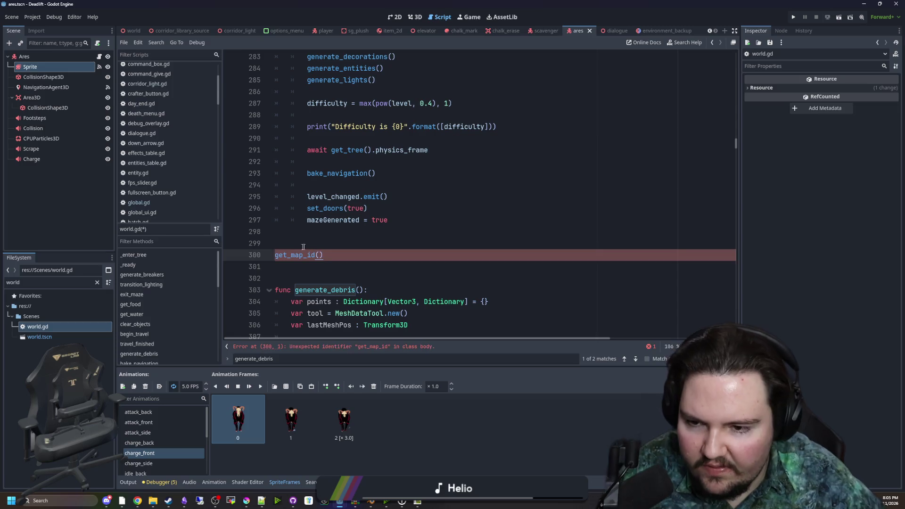
{"action": "type", "text": "func "}
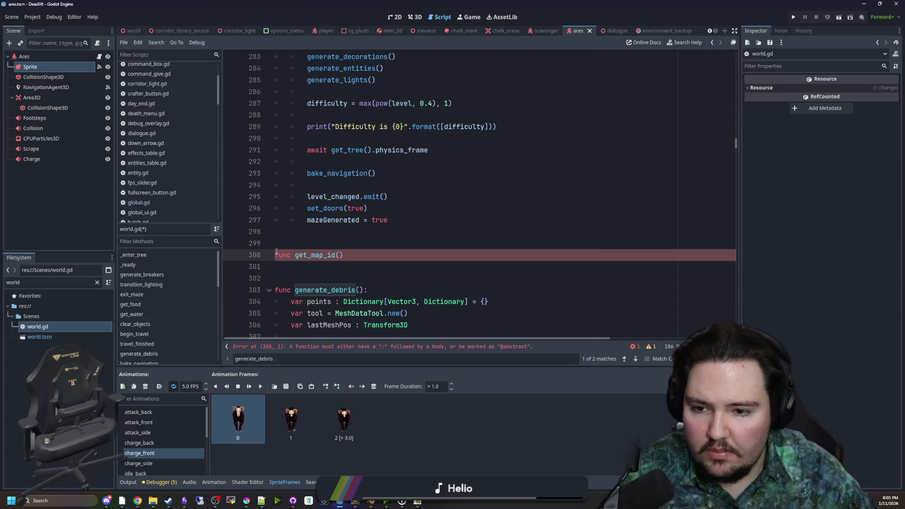
{"action": "type", "text": ":"}
{"action": "key", "text": "Return"}
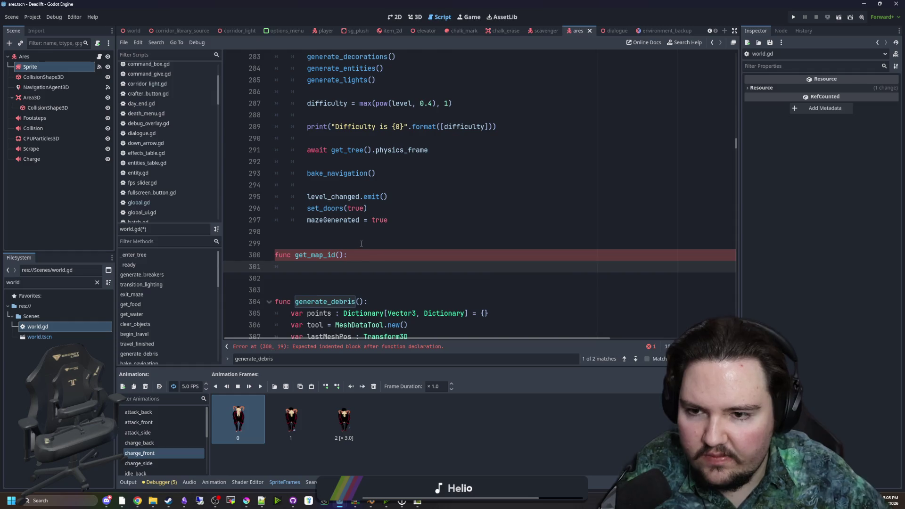
- Write randf_range(0, level) as the indented body using the randf_range completion
{"action": "scroll", "coordinate": [373, 221], "scroll_direction": "up", "scroll_amount": 7}
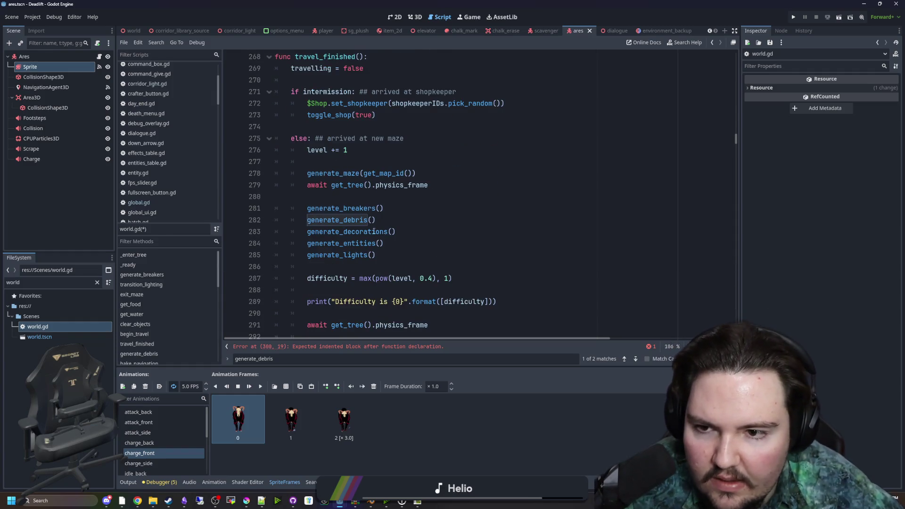
{"action": "scroll", "coordinate": [392, 183], "scroll_direction": "down", "scroll_amount": 7}
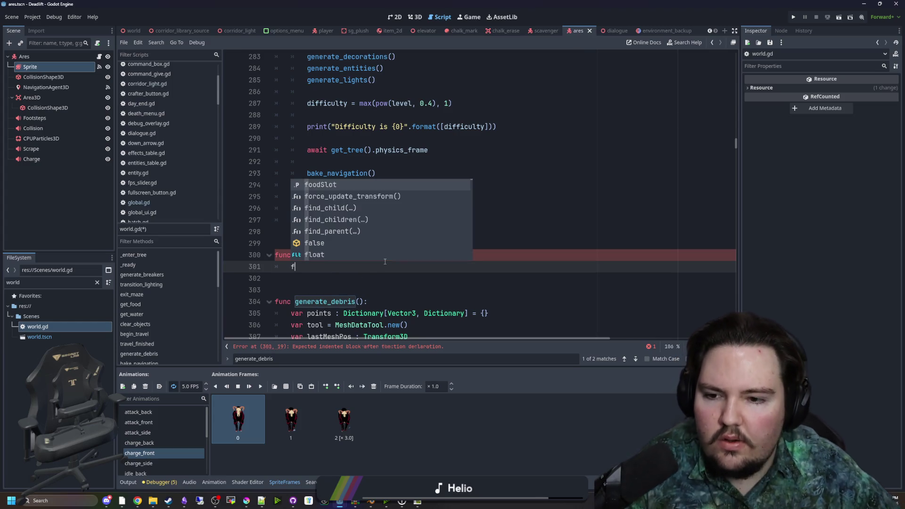
{"action": "type", "text": "e"}
{"action": "key", "text": "BackSpace"}
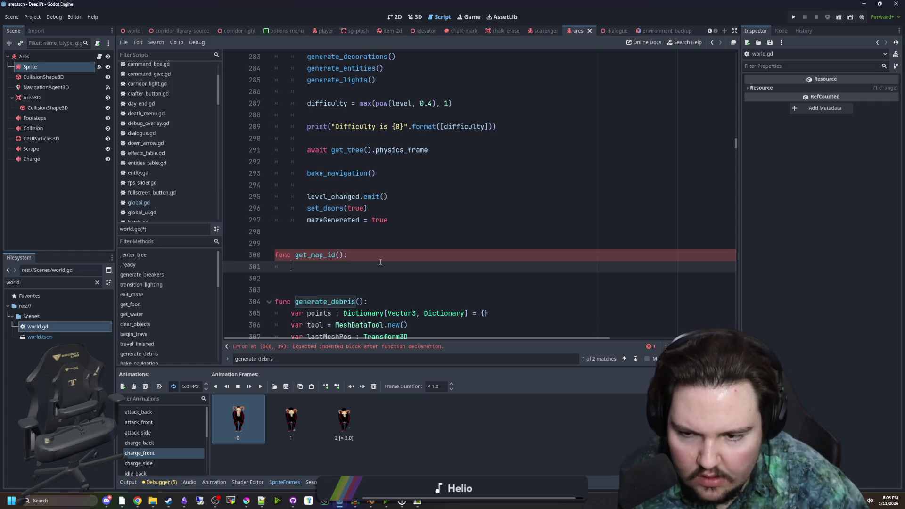
{"action": "type", "text": "randf"}
{"action": "key", "text": "Return"}
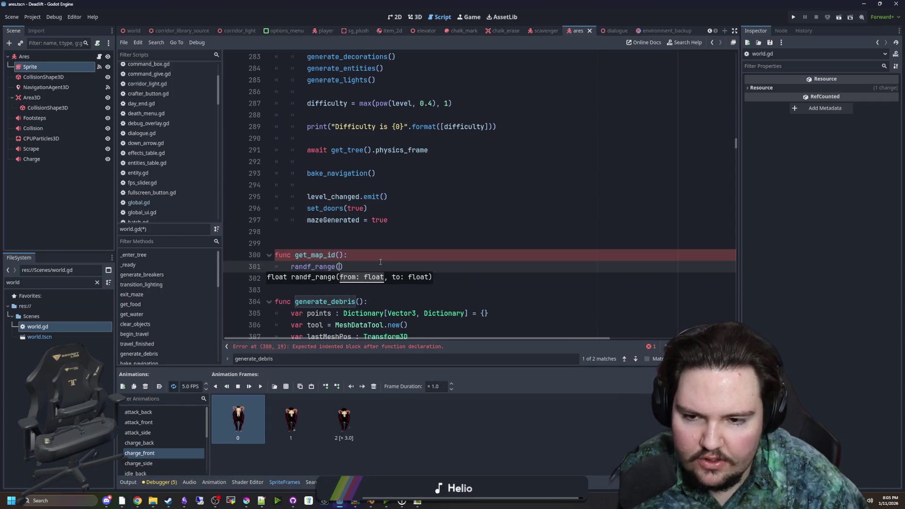
{"action": "type", "text": "0, level"}
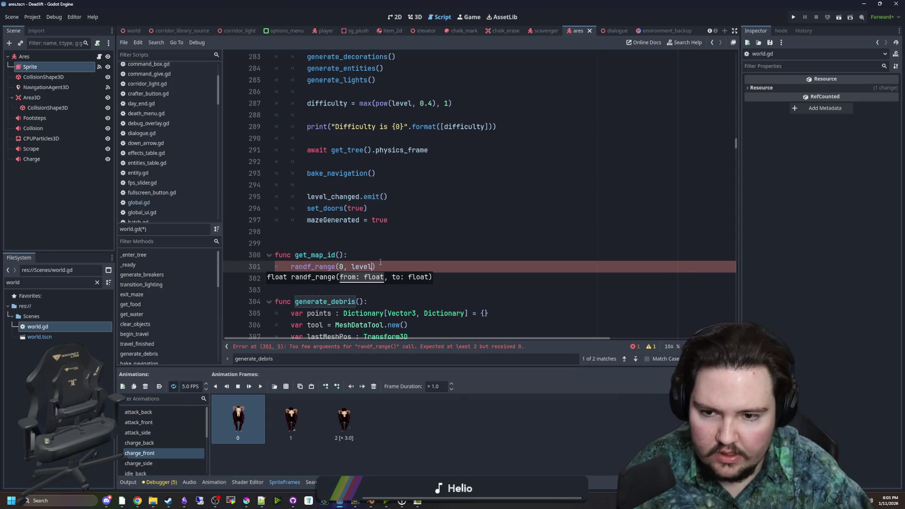
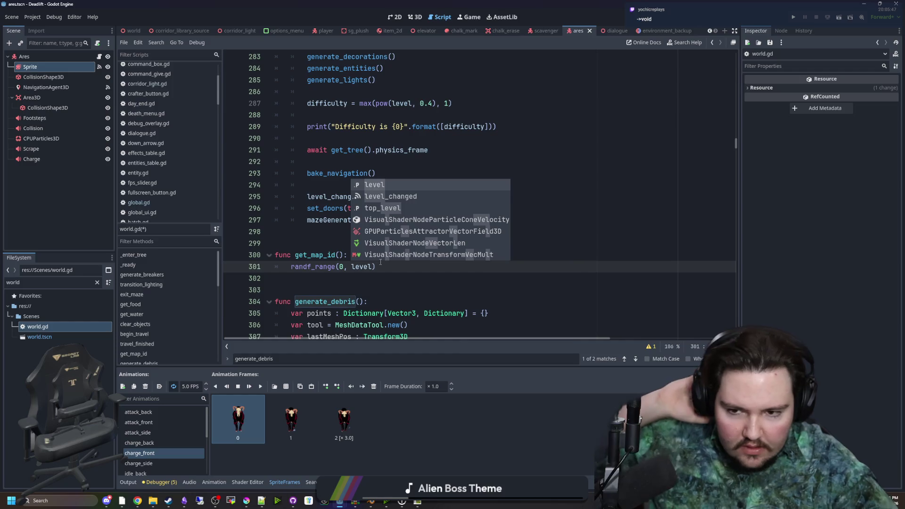
- Give get_map_id() in world.gd a '-> String' return type
{"action": "left_click", "coordinate": [372, 289]}
{"action": "left_click", "coordinate": [343, 256]}
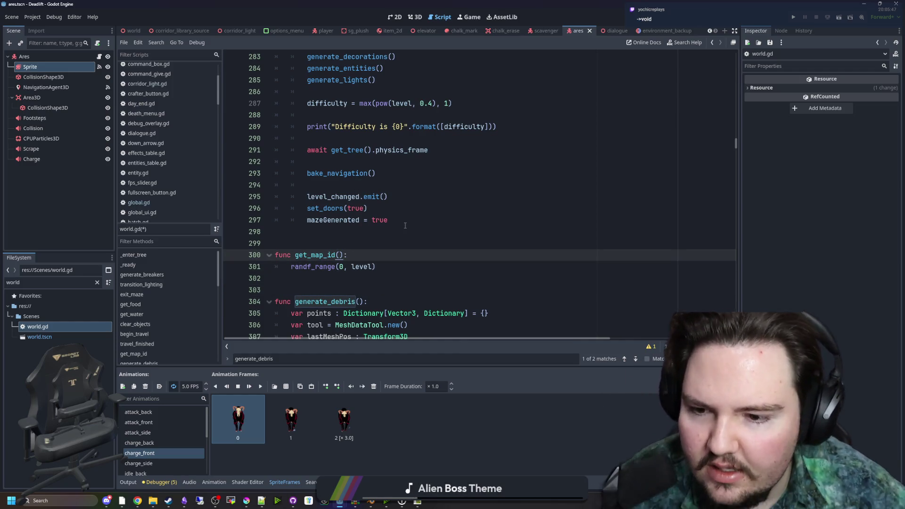
{"action": "type", "text": "-> String"}
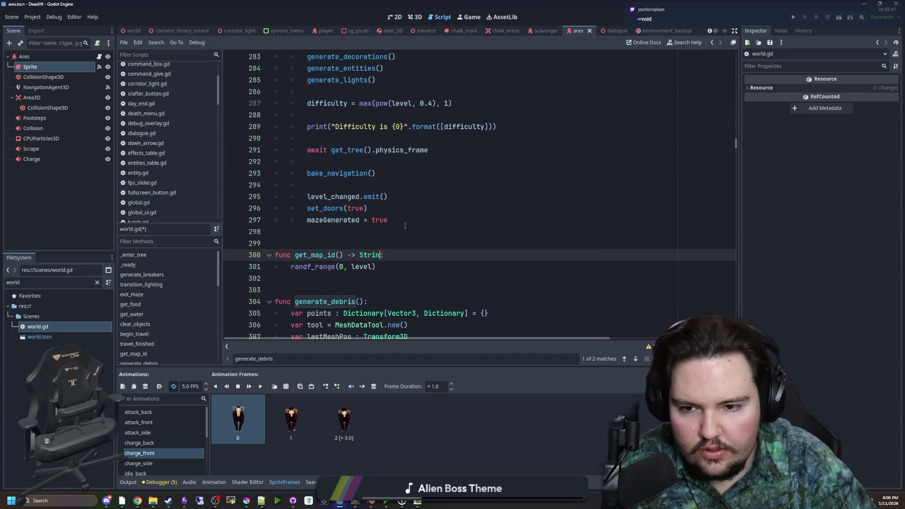
{"action": "left_click", "coordinate": [404, 231]}
- Declare a String variable mapID initialised to "" inside get_map_id()
{"action": "left_click", "coordinate": [400, 260]}
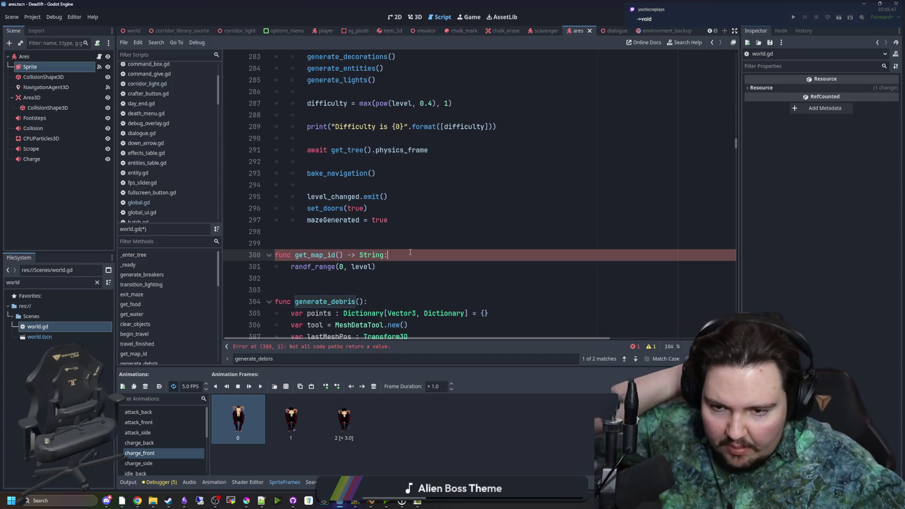
{"action": "key", "text": "Return"}
{"action": "type", "text": "var mapID : s"}
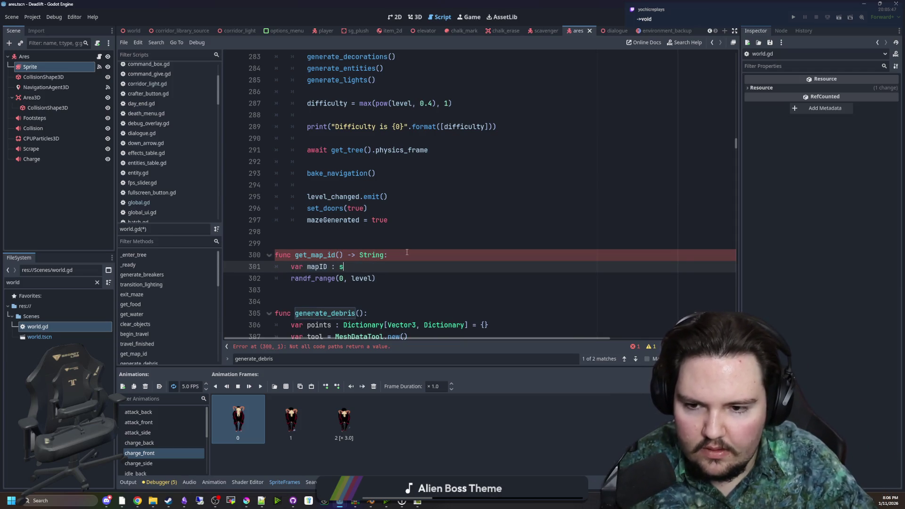
{"action": "key", "text": "BackSpace"}
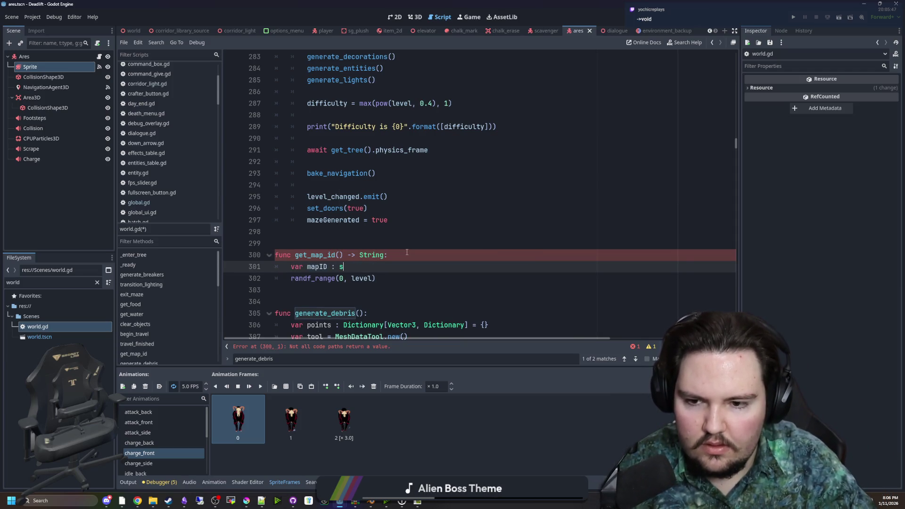
{"action": "type", "text": "ring ="}
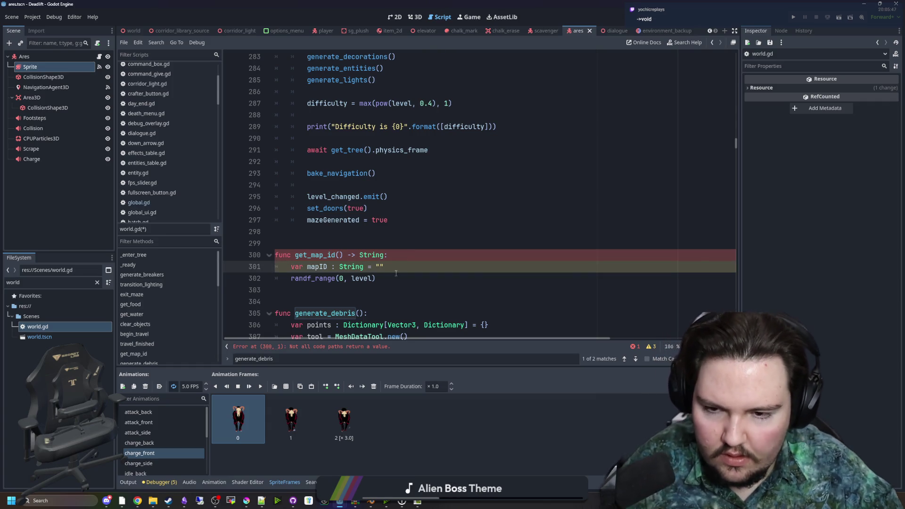
{"action": "left_click", "coordinate": [400, 253]}
{"action": "left_click", "coordinate": [349, 244]}
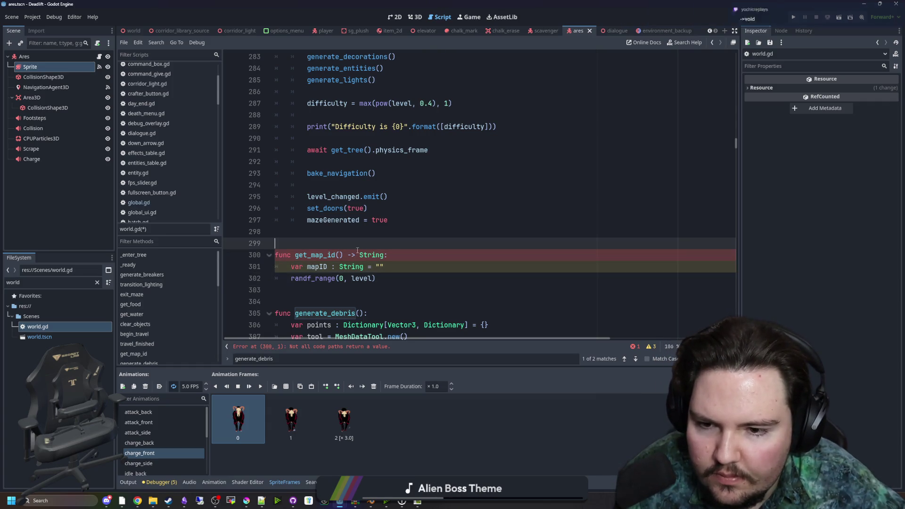
- Add a 'return mapID' statement after the randf_range line
{"action": "left_click", "coordinate": [393, 278]}
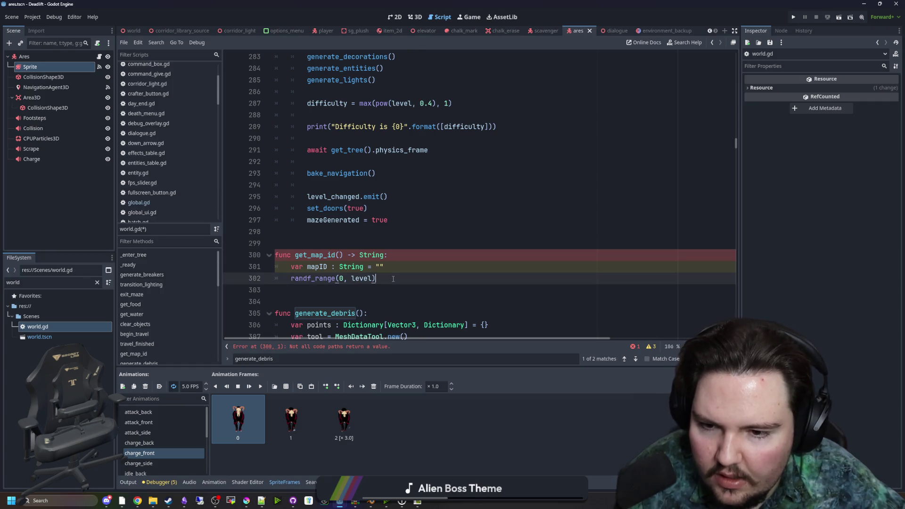
{"action": "key", "text": "Return"}
{"action": "type", "text": "return mapID"}
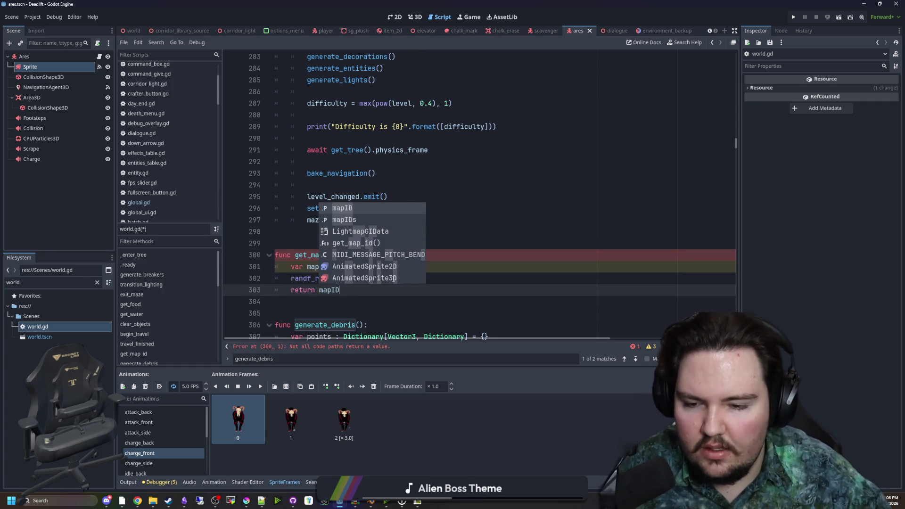
{"action": "key", "text": "Return"}
- Rename mapID to selectedID in both the declaration and the return statement
{"action": "left_click", "coordinate": [325, 267]}
{"action": "double_click", "coordinate": [325, 267]}
{"action": "type", "text": "selectedID : String = \""}
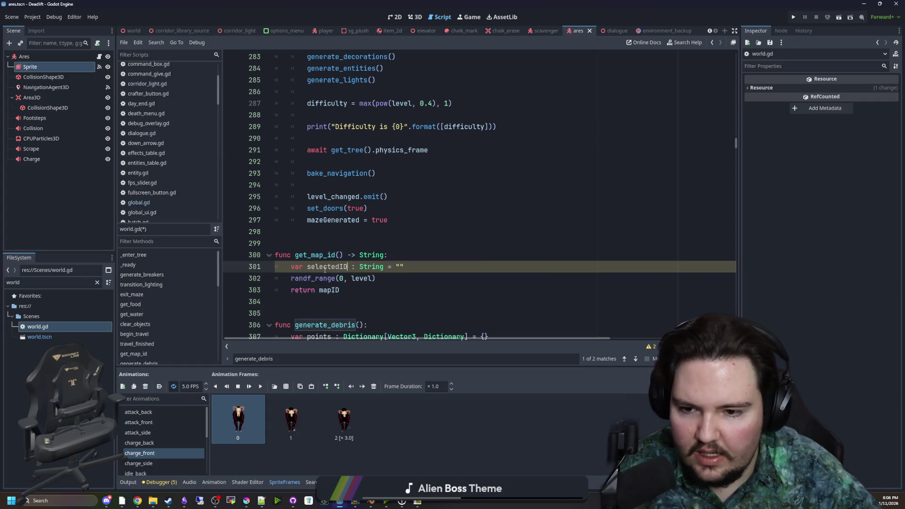
{"action": "double_click", "coordinate": [326, 267]}
{"action": "key", "text": "ctrl+c"}
{"action": "double_click", "coordinate": [328, 289]}
{"action": "key", "text": "ctrl+v"}
- Add blank lines around the selectedID declaration and return, then save the script
{"action": "left_click", "coordinate": [394, 278]}
{"action": "key", "text": "Return"}
{"action": "scroll", "coordinate": [383, 245], "scroll_direction": "down", "scroll_amount": 1}
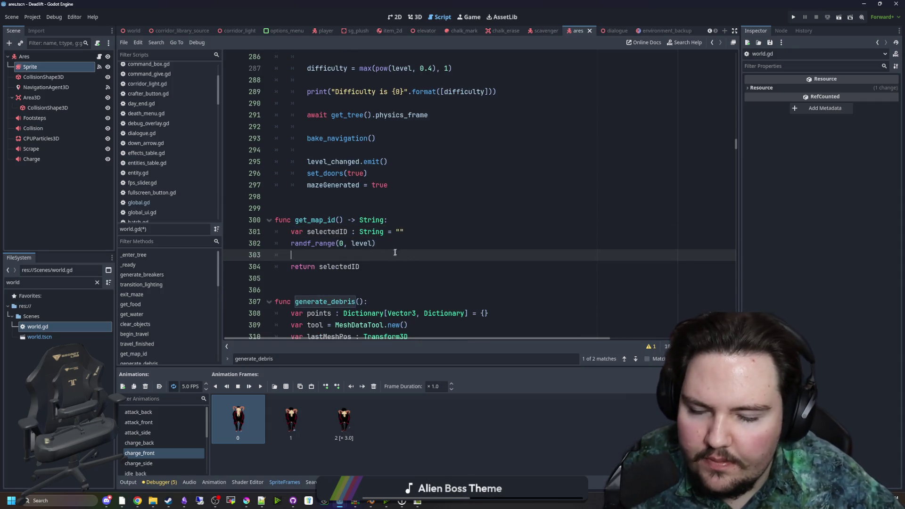
{"action": "left_click", "coordinate": [406, 232]}
{"action": "key", "text": "Return"}
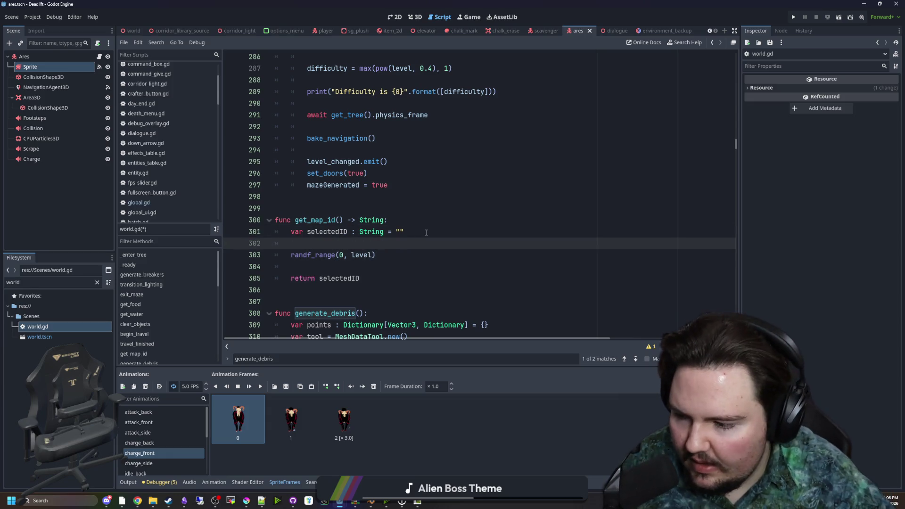
{"action": "left_click", "coordinate": [426, 232]}
{"action": "key", "text": "ctrl+s"}
- Review the finished get_map_id() stub, then switch to the TODO LIST note
{"action": "left_click", "coordinate": [344, 213]}
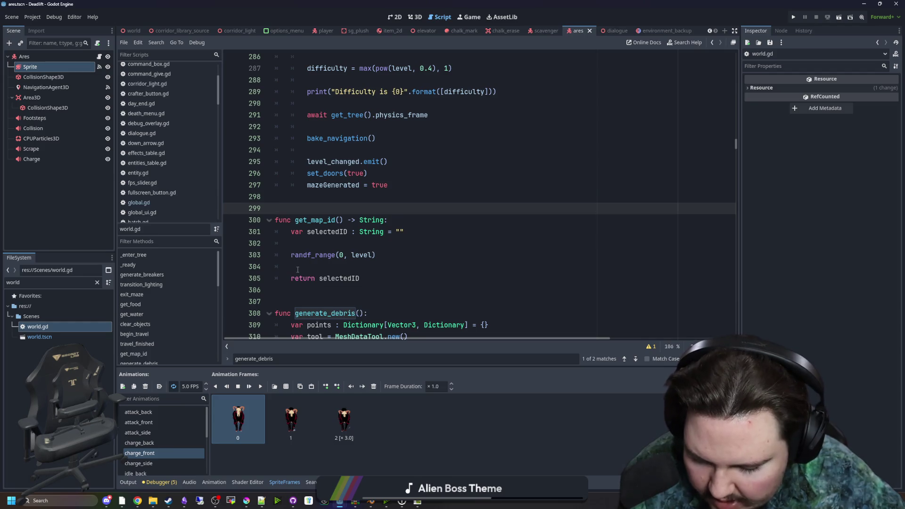
{"action": "left_click", "coordinate": [325, 268]}
{"action": "key", "text": "Up"}
{"action": "key", "text": "Up"}
{"action": "key", "text": "Up"}
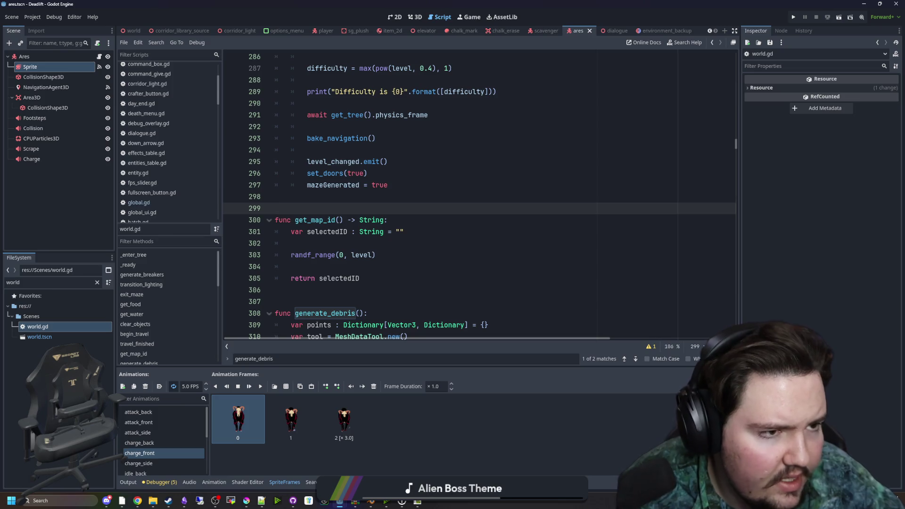
{"action": "key", "text": "alt+Tab"}
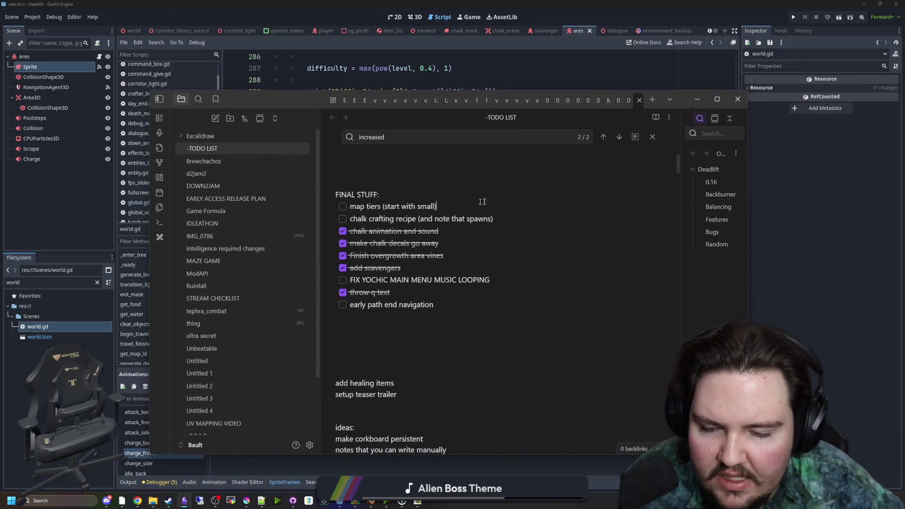
- Add a 'weighted enemy spawning' checkbox item below 'map tiers (start with small)'
{"action": "left_click", "coordinate": [487, 201]}
{"action": "key", "text": "Return"}
{"action": "key", "text": "Return"}
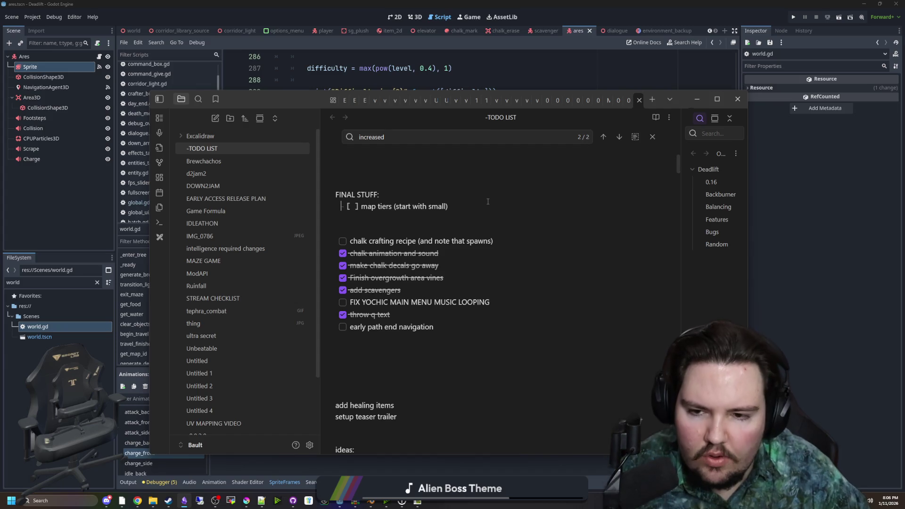
{"action": "key", "text": "BackSpace"}
{"action": "key", "text": "BackSpace"}
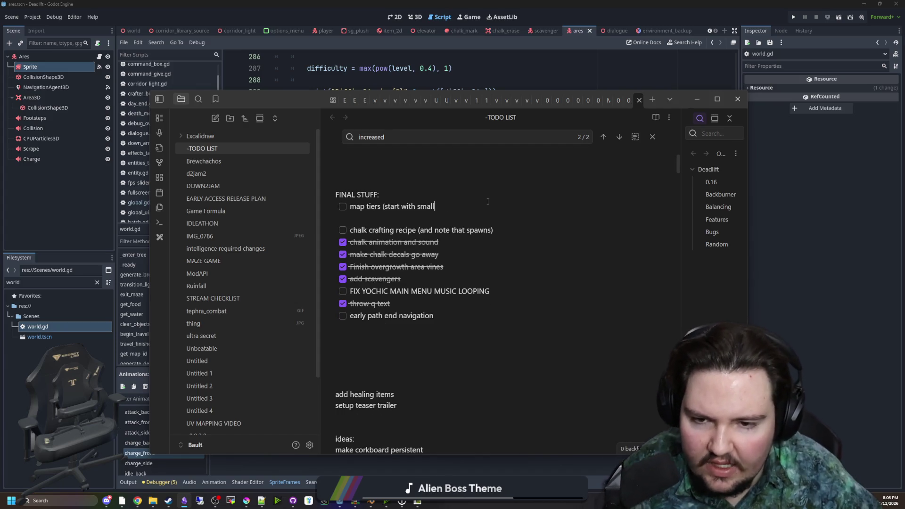
{"action": "type", "text": ")"}
{"action": "key", "text": "BackSpace"}
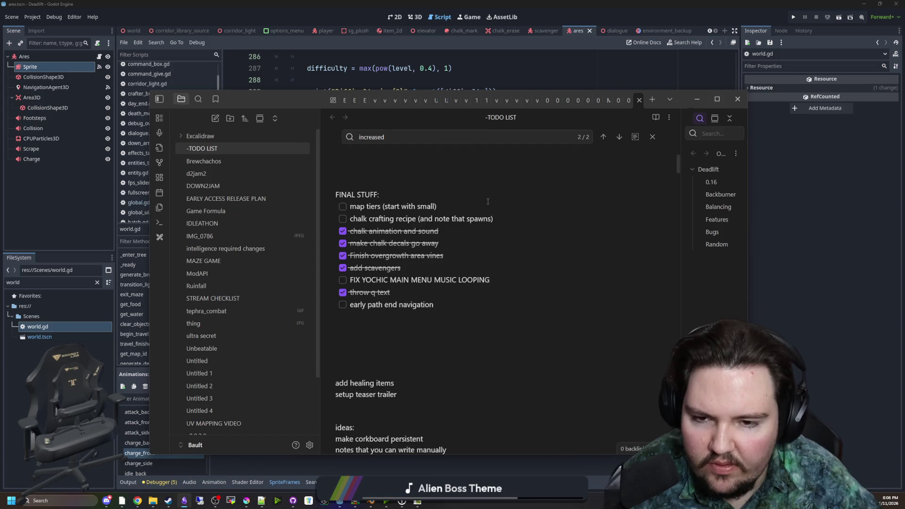
{"action": "key", "text": "Return"}
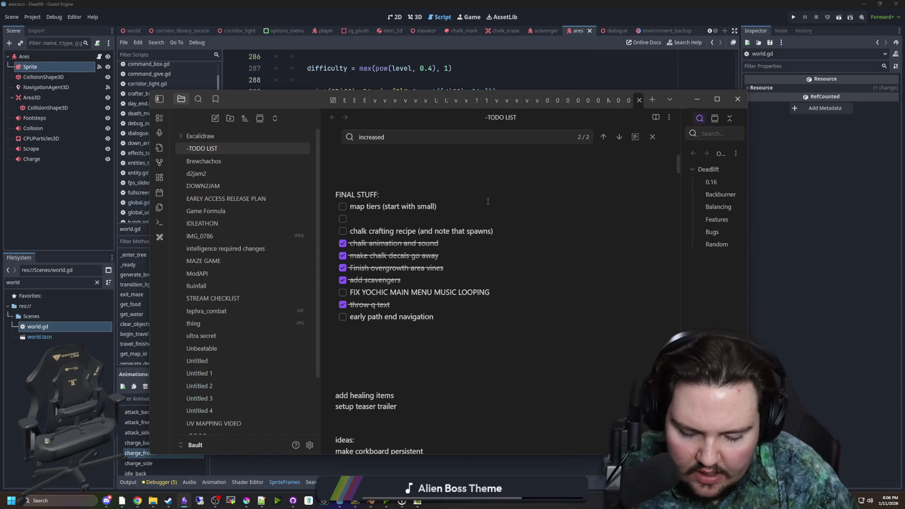
{"action": "type", "text": "weighted ene"}
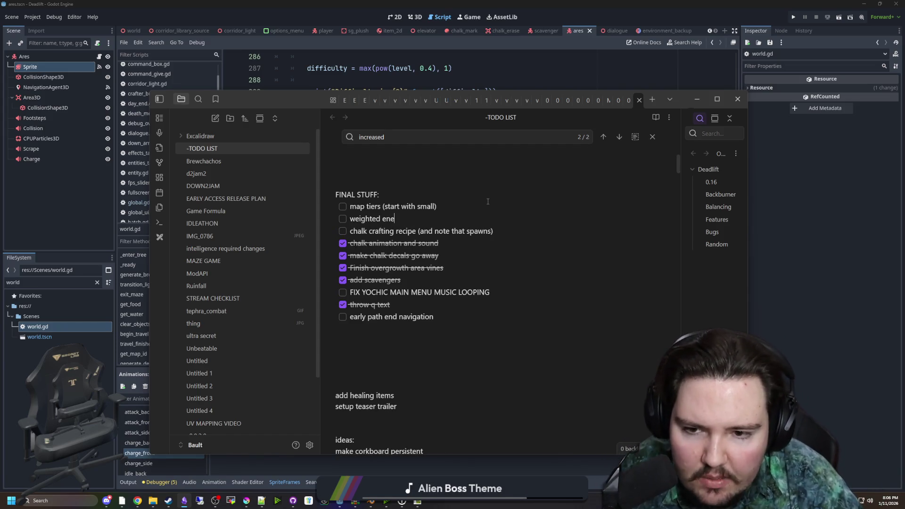
{"action": "type", "text": "my spawning"}
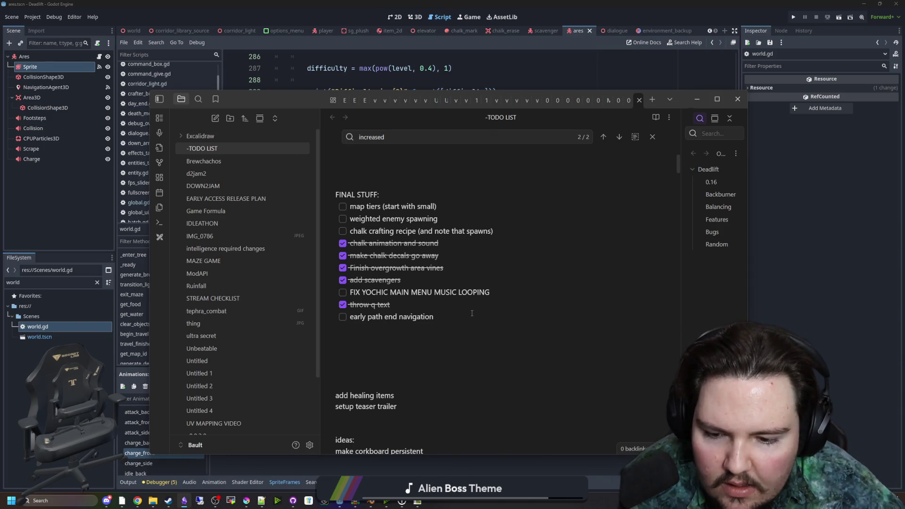
- Return to world.gd in Godot and save the script and scene
{"action": "key", "text": "ctrl+a"}
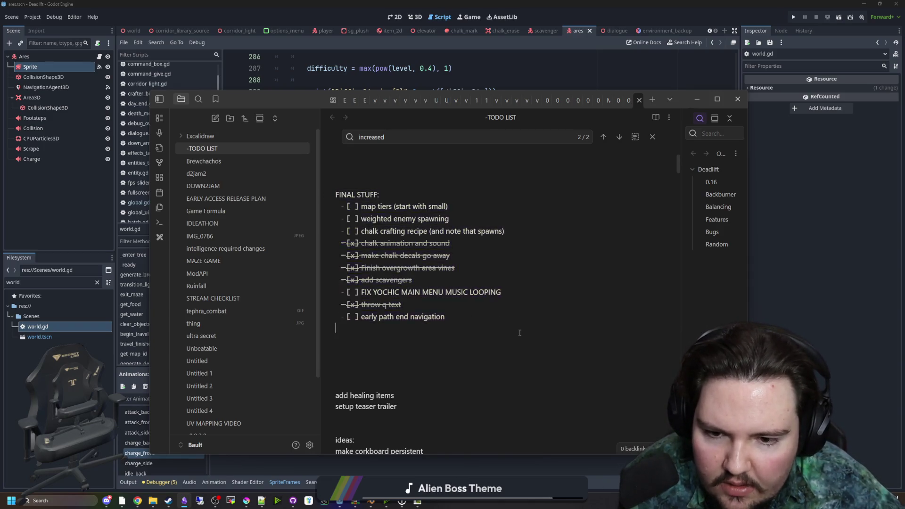
{"action": "key", "text": "alt+Tab"}
{"action": "left_click", "coordinate": [302, 211]}
{"action": "key", "text": "ctrl+s"}
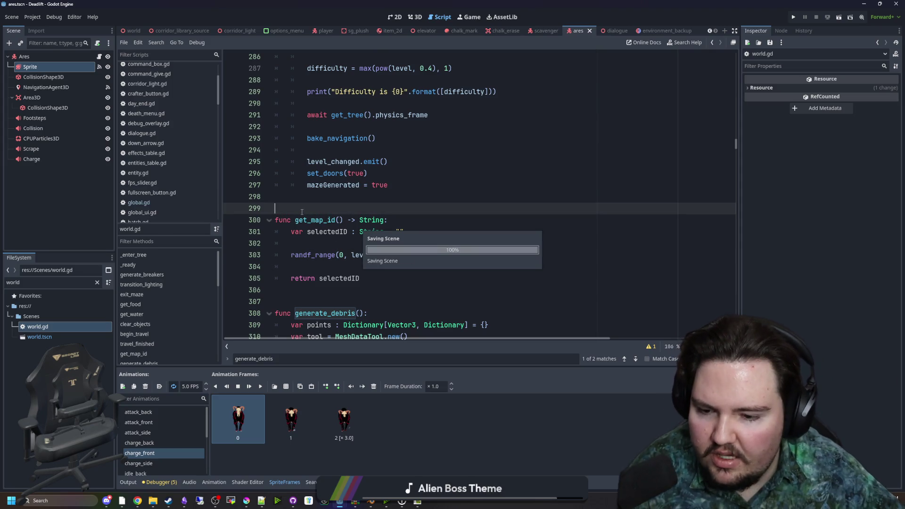
{"action": "key", "text": "ctrl+s"}
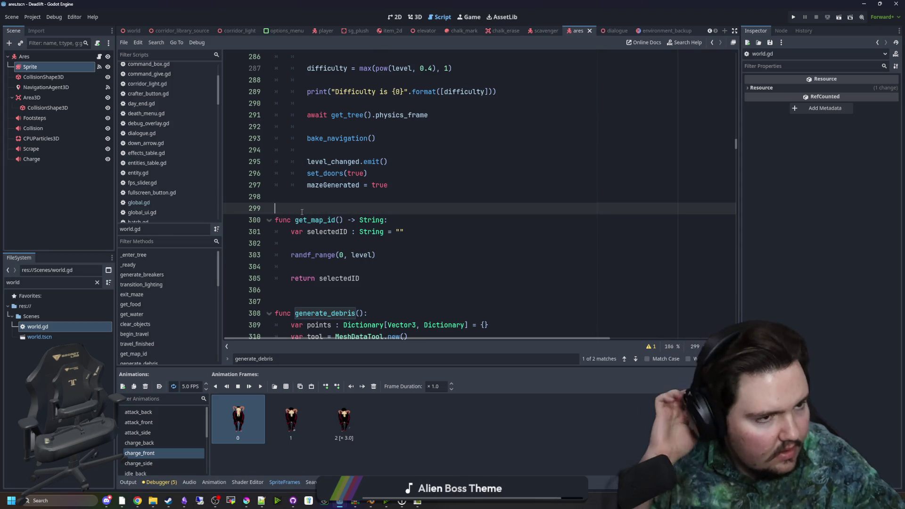